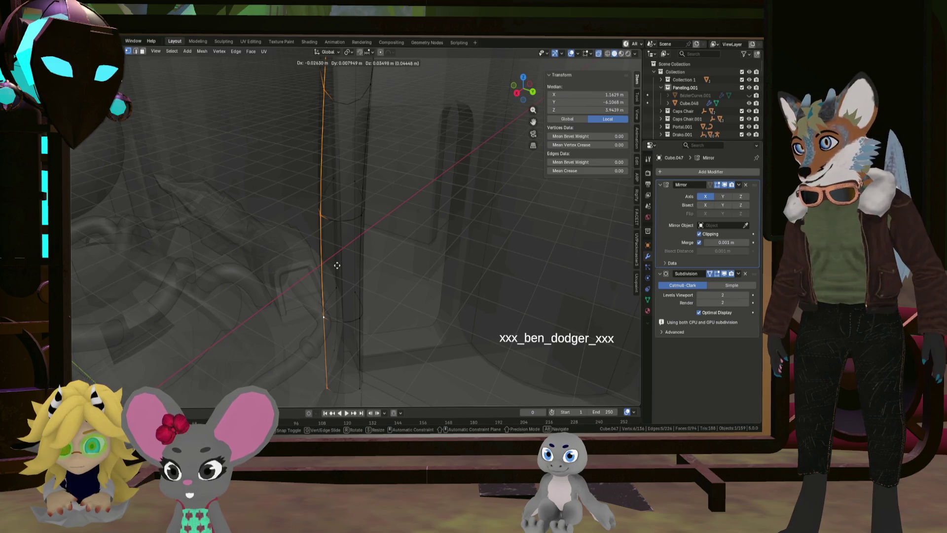
Step: Reposition the frame's orange edge, then delete the long stray edge
click(337, 265)
key(g)
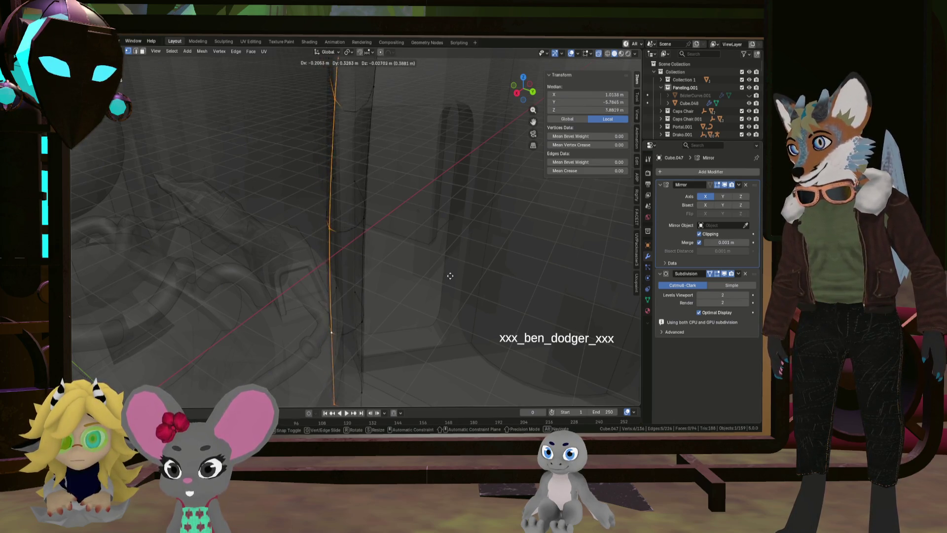
click(378, 263)
scroll(377, 263, down, 5)
mouse_move(377, 263)
middle_down()
mouse_move(281, 262)
mouse_move(289, 145)
middle_up()
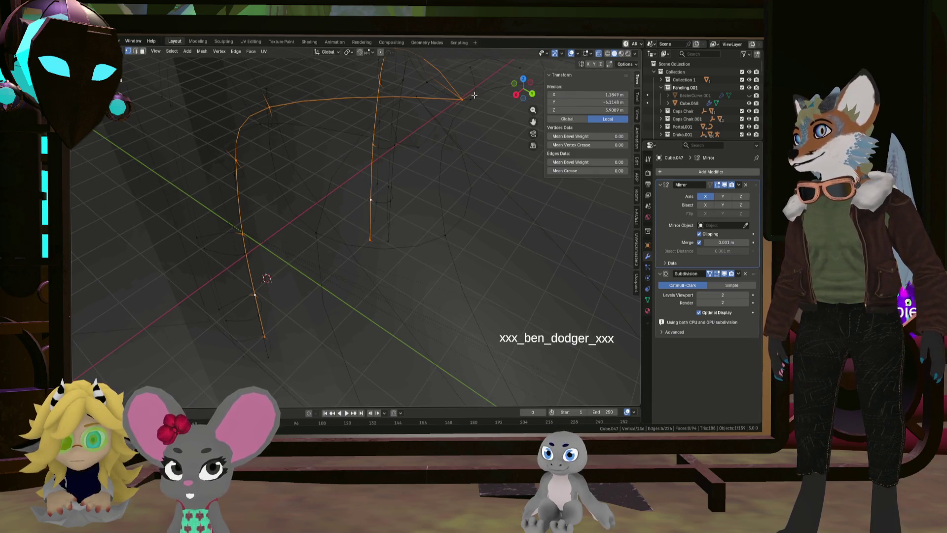
key(Delete)
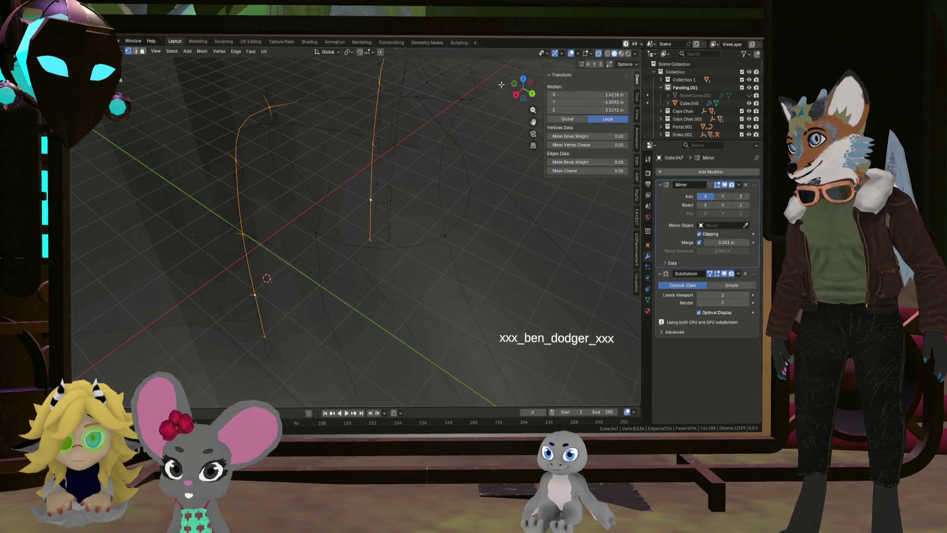
Step: Shift the selected vertices along the global X axis and return to Object Mode
mouse_move(281, 148)
middle_down()
mouse_move(262, 140)
mouse_move(289, 244)
middle_up()
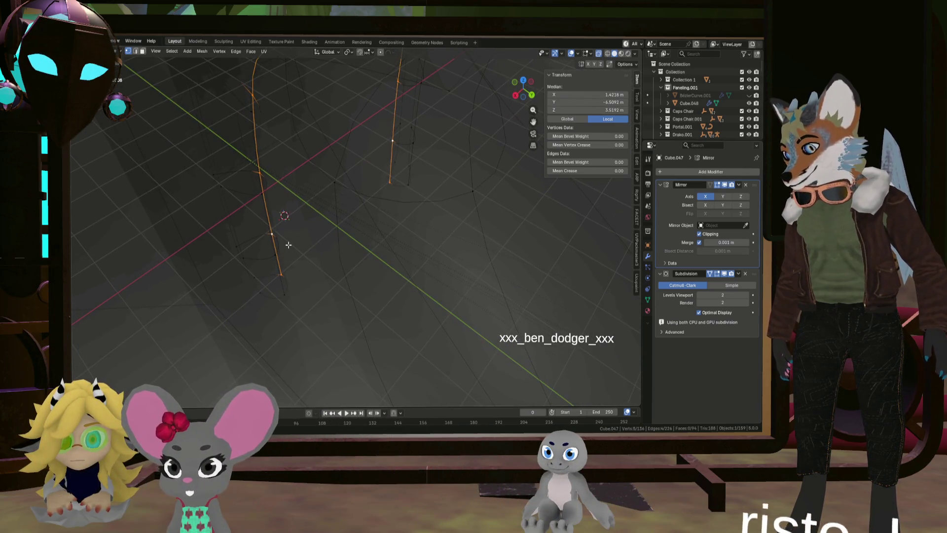
key(g)
key(x)
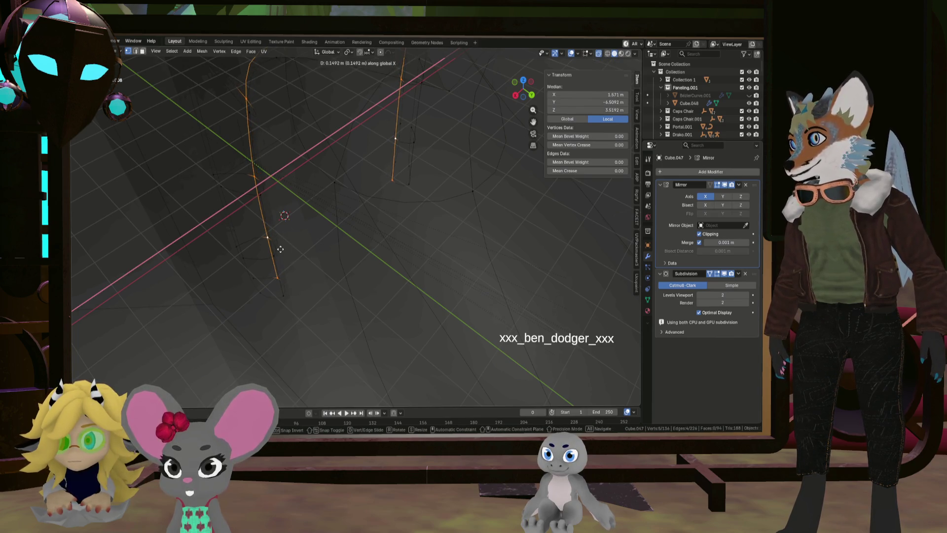
click(279, 249)
scroll(334, 232, down, 3)
key(Tab)
scroll(354, 237, down, 5)
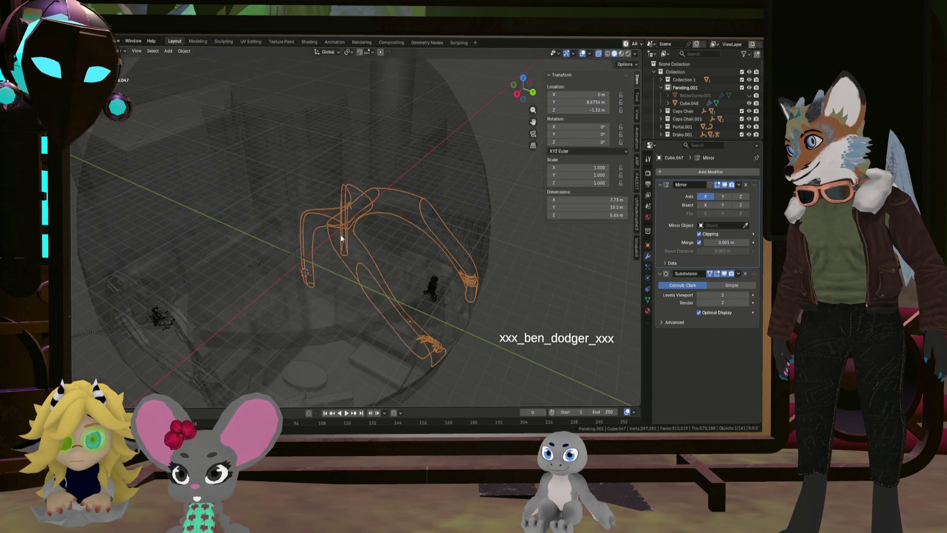
scroll(353, 238, up, 8)
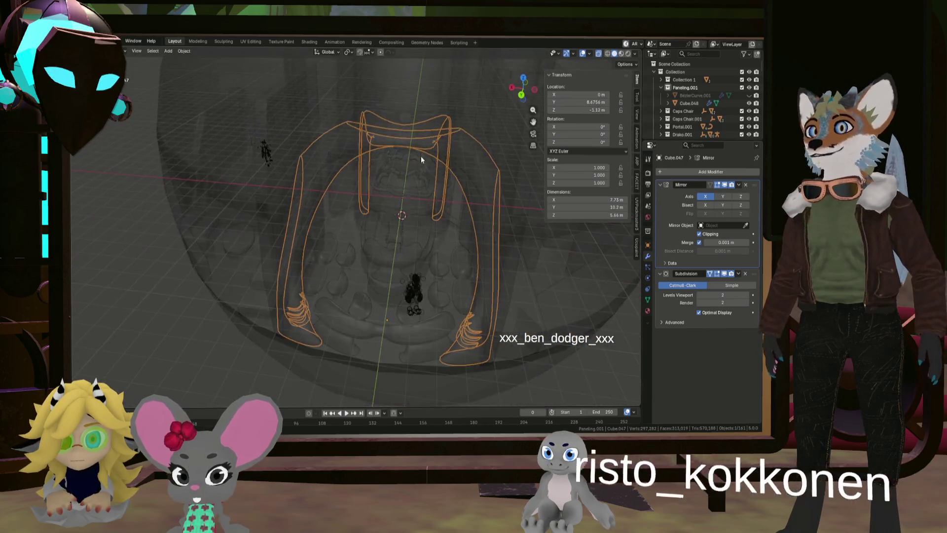
Step: Turn off X-ray shading and orbit toward the front of the solid arch
click(606, 53)
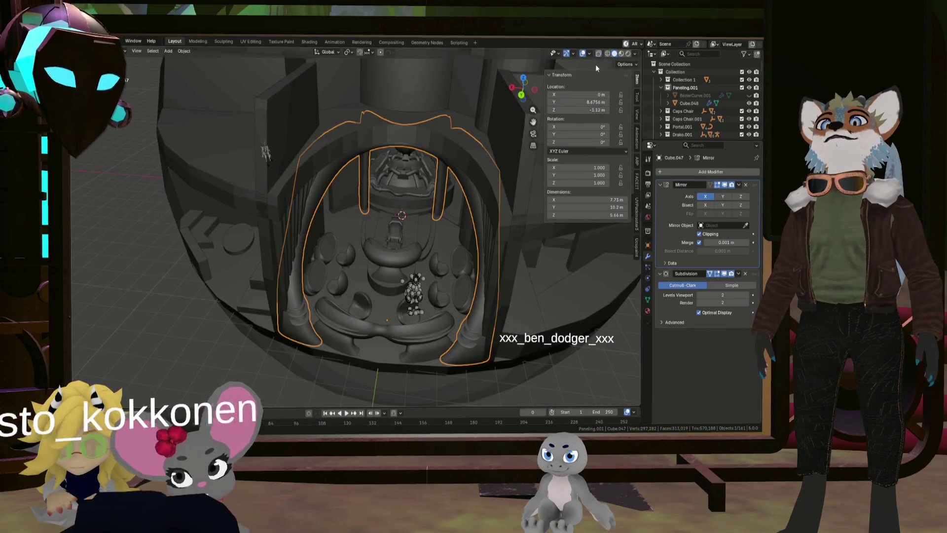
mouse_move(517, 111)
middle_down()
mouse_move(441, 158)
mouse_move(453, 174)
middle_up()
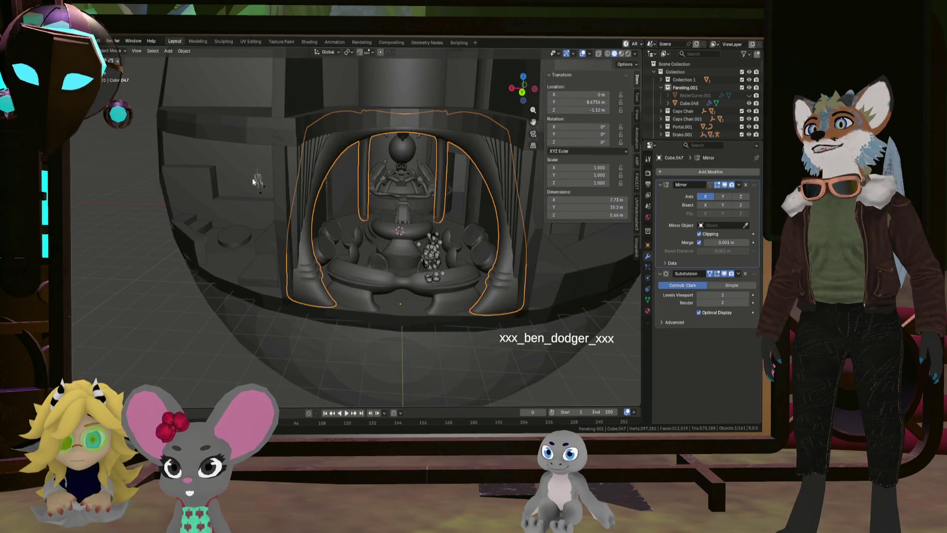
scroll(290, 213, up, 3)
scroll(294, 201, up, 3)
scroll(414, 215, up, 3)
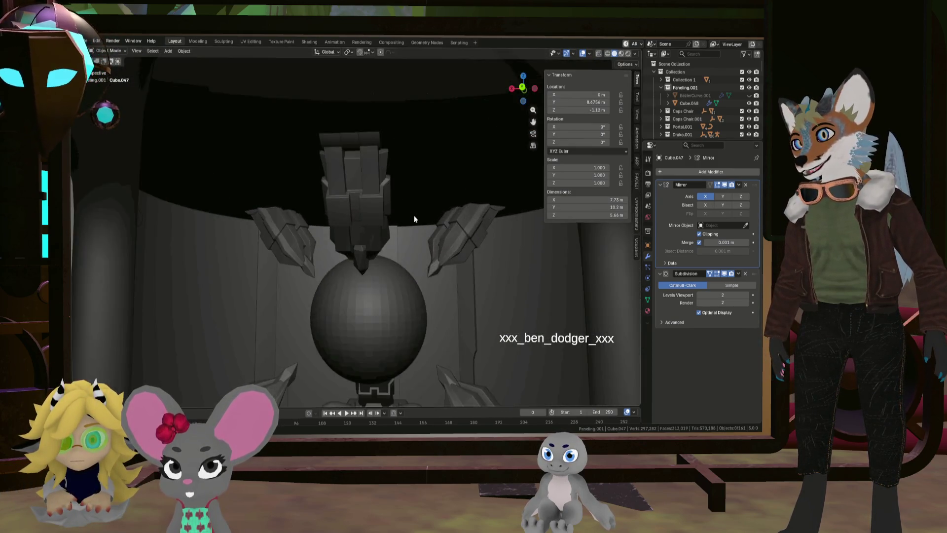
scroll(415, 209, up, 3)
scroll(414, 209, up, 2)
scroll(419, 206, up, 2)
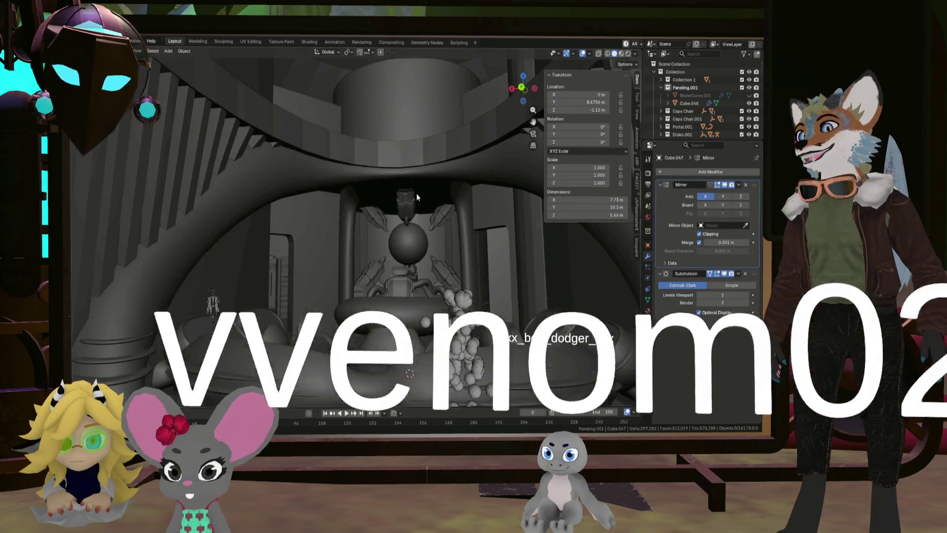
scroll(417, 193, up, 2)
scroll(417, 201, down, 2)
scroll(416, 199, down, 2)
scroll(418, 208, up, 3)
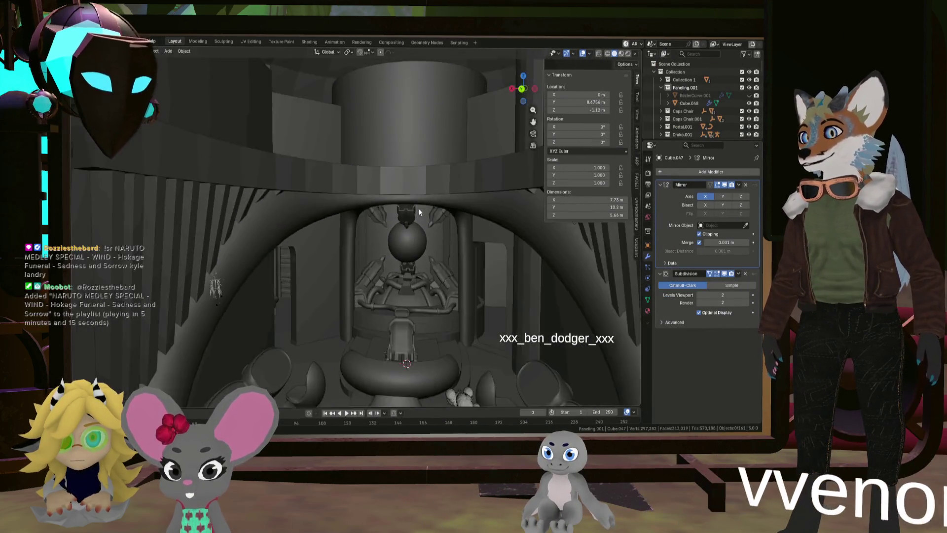
scroll(411, 220, up, 3)
scroll(413, 223, up, 2)
scroll(414, 221, up, 2)
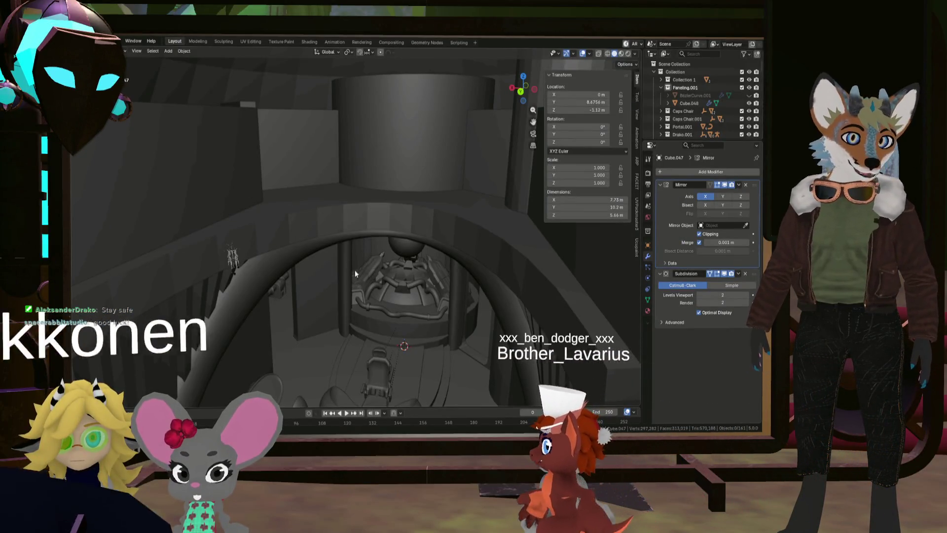
middle_drag(355, 269, 382, 252)
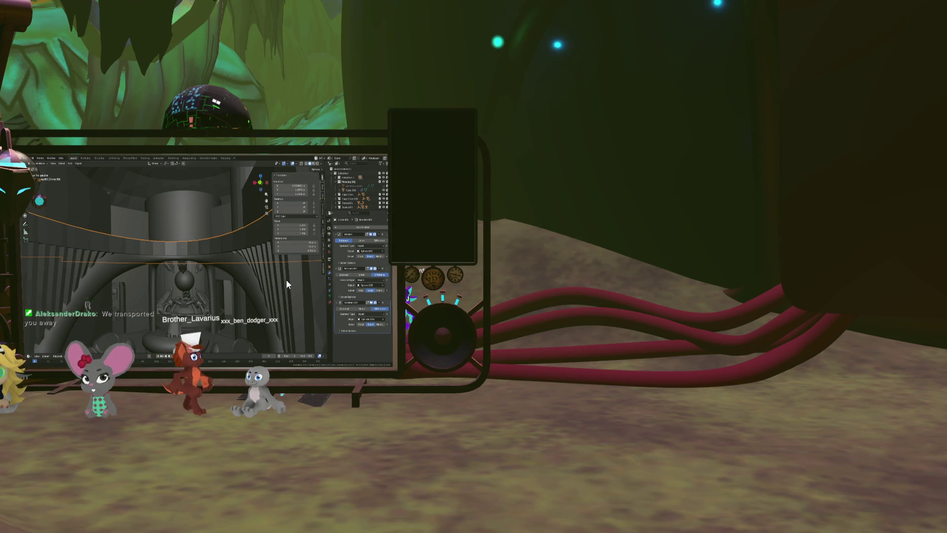
Step: Finish the mesh edits and leave Edit Mode with Paneling.001 active in Object Mode
key(w)
key(d)
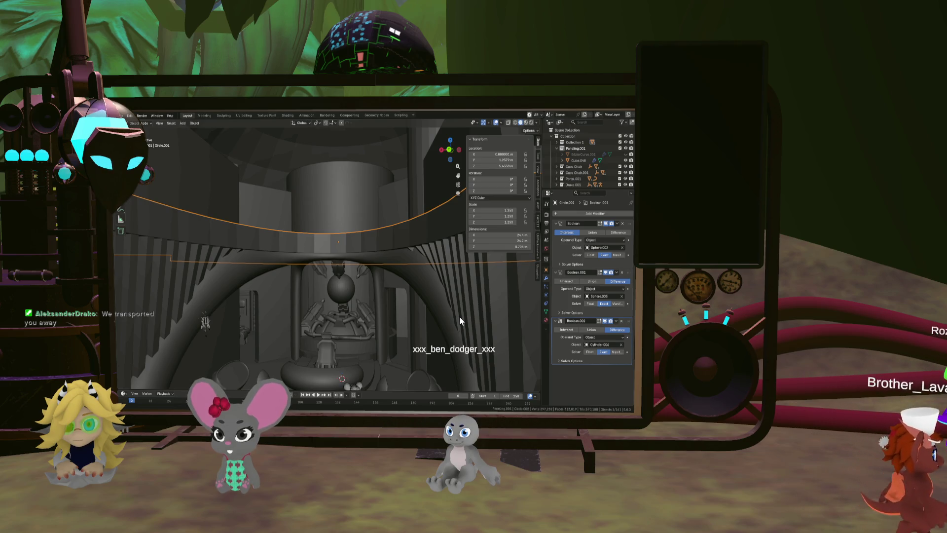
key(a)
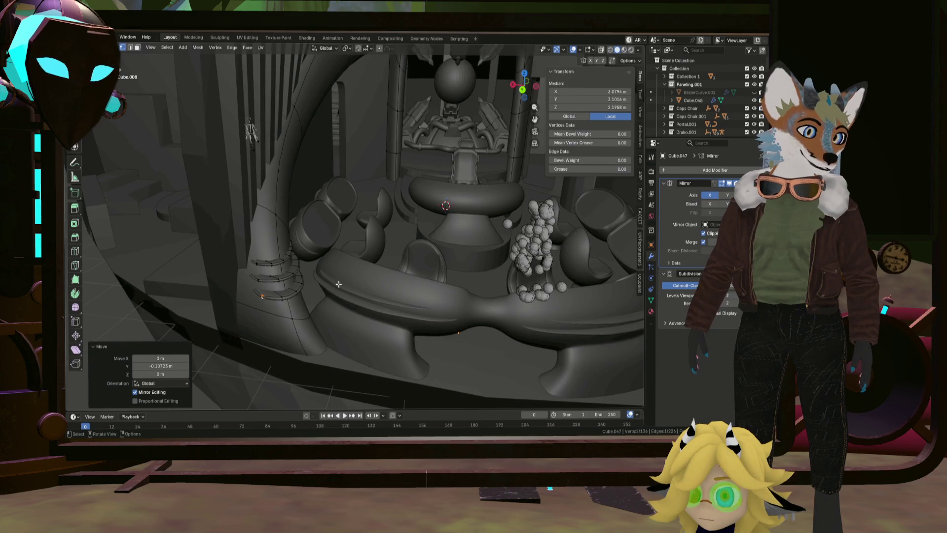
middle_drag(305, 342, 331, 318)
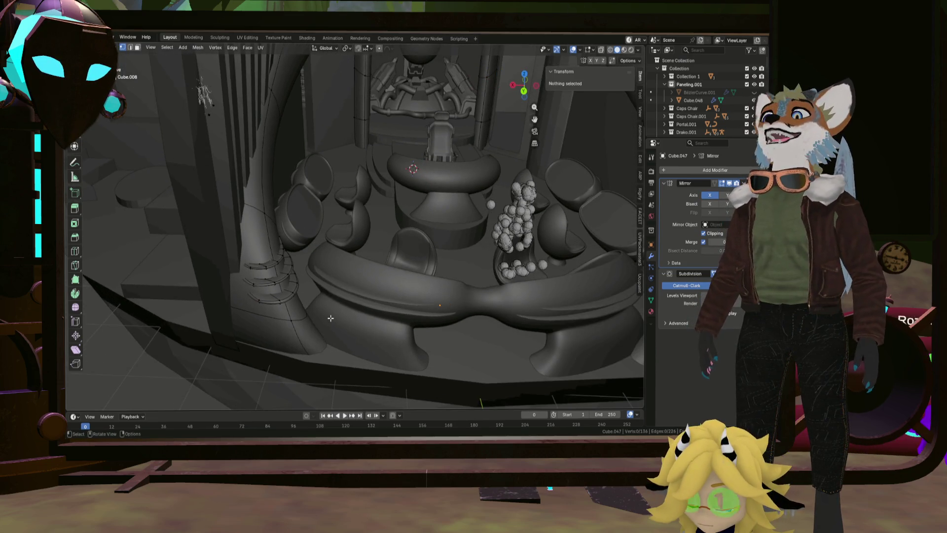
scroll(343, 302, down, 3)
key(Tab)
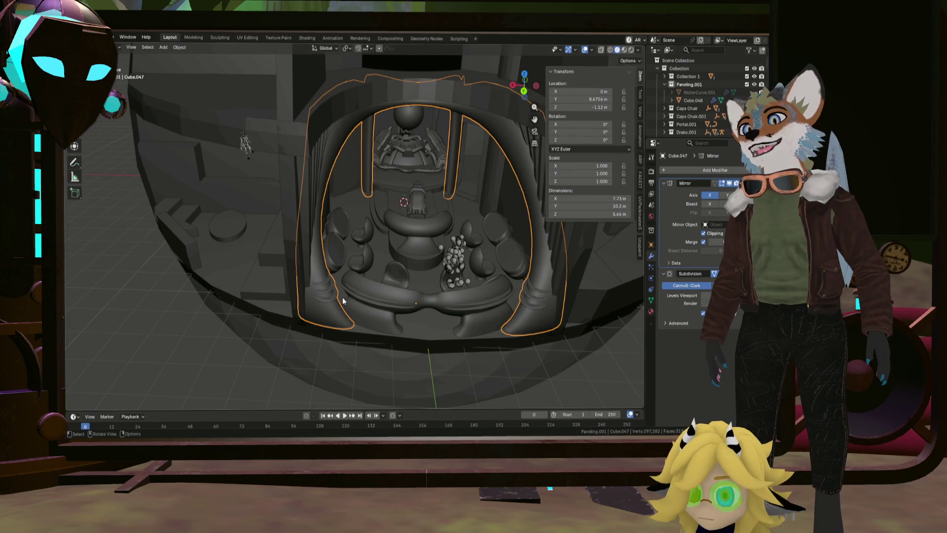
scroll(342, 296, up, 5)
Step: Save the Greyboxing blend file via the File menu
mouse_move(293, 340)
middle_down()
mouse_move(341, 262)
mouse_move(366, 332)
mouse_move(299, 289)
middle_up()
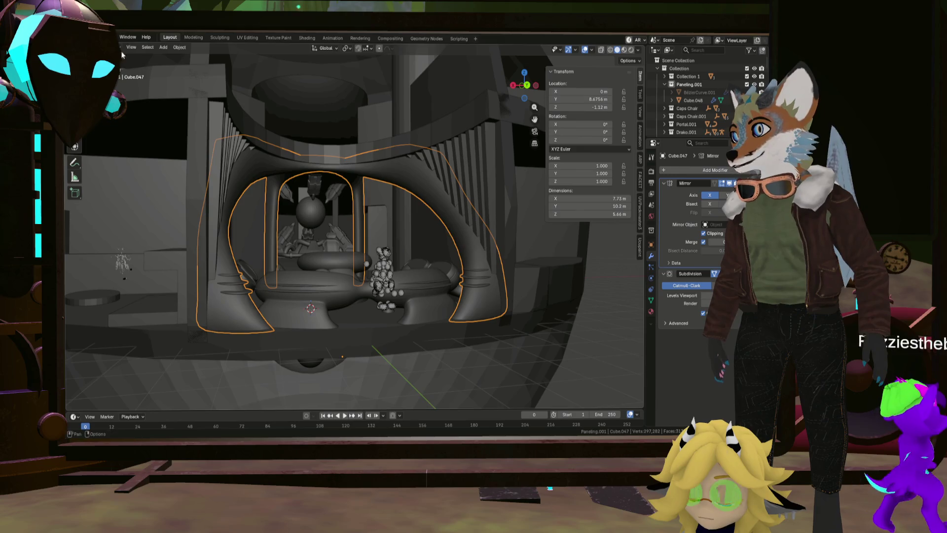
click(82, 37)
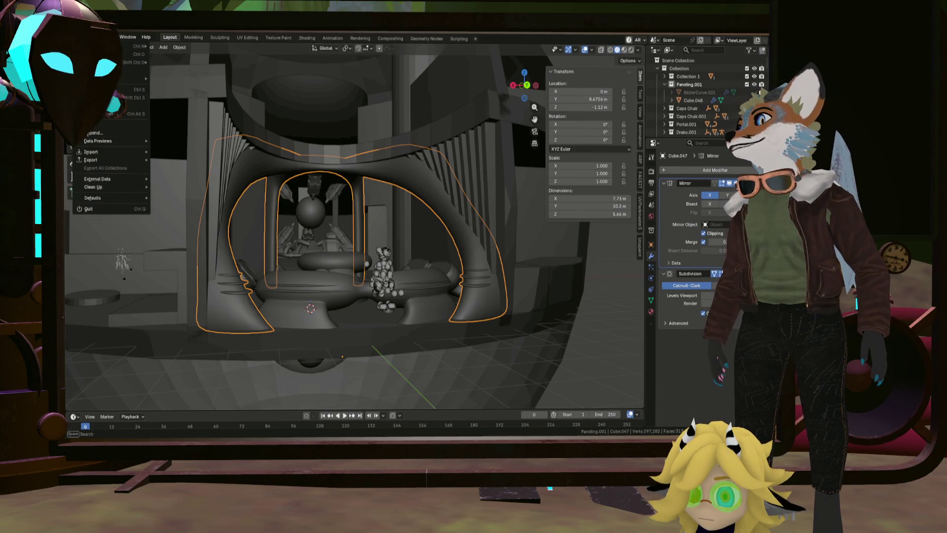
click(267, 115)
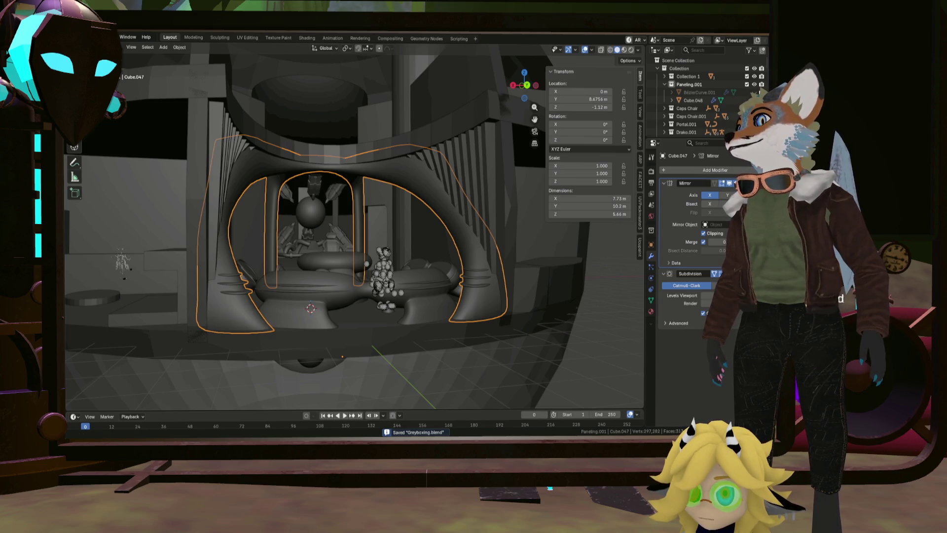
click(95, 37)
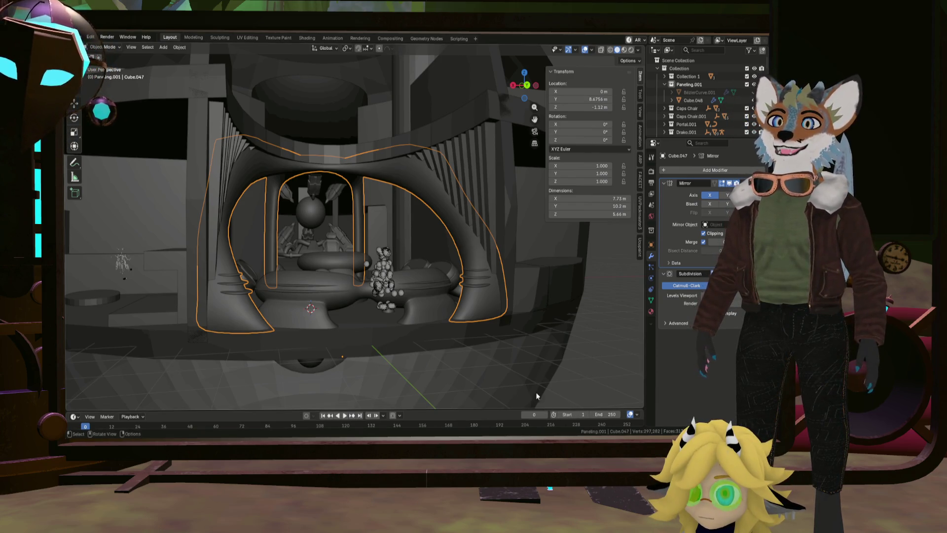
Step: Inspect the arch from level, frontal and top-down angles, then move to the UV Editing workspace
mouse_move(537, 396)
middle_down()
mouse_move(357, 185)
mouse_move(319, 183)
middle_up()
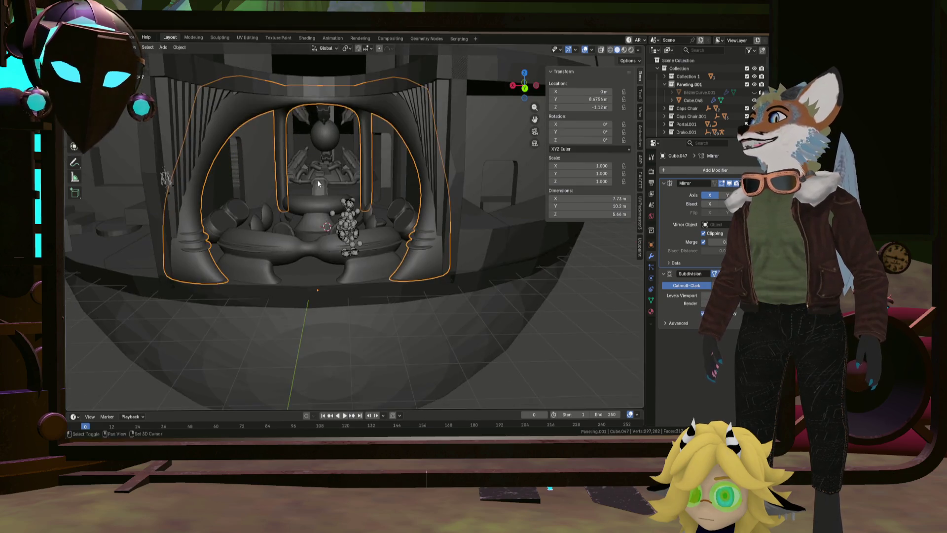
scroll(319, 184, up, 2)
scroll(328, 217, up, 4)
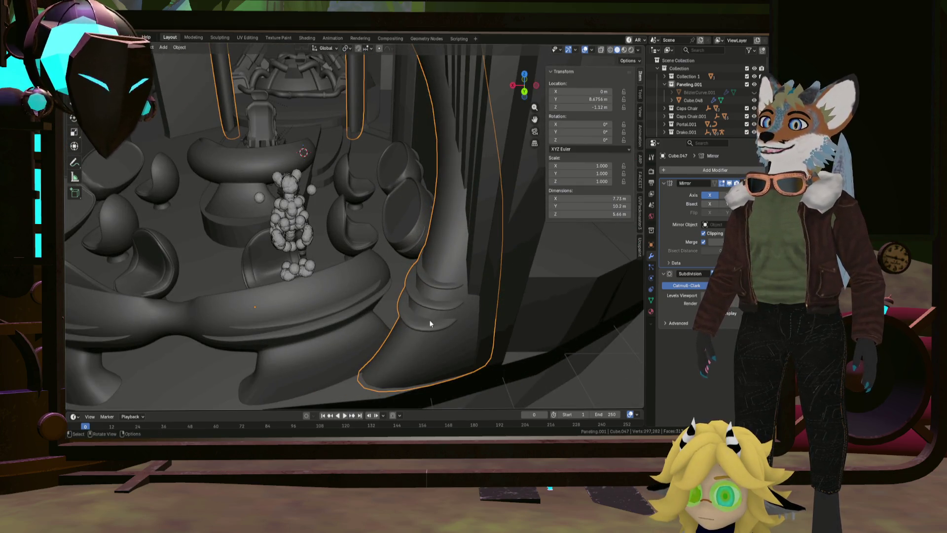
scroll(404, 275, down, 5)
mouse_move(403, 276)
middle_down()
mouse_move(493, 283)
mouse_move(412, 286)
middle_up()
middle_drag(416, 46, 408, 58)
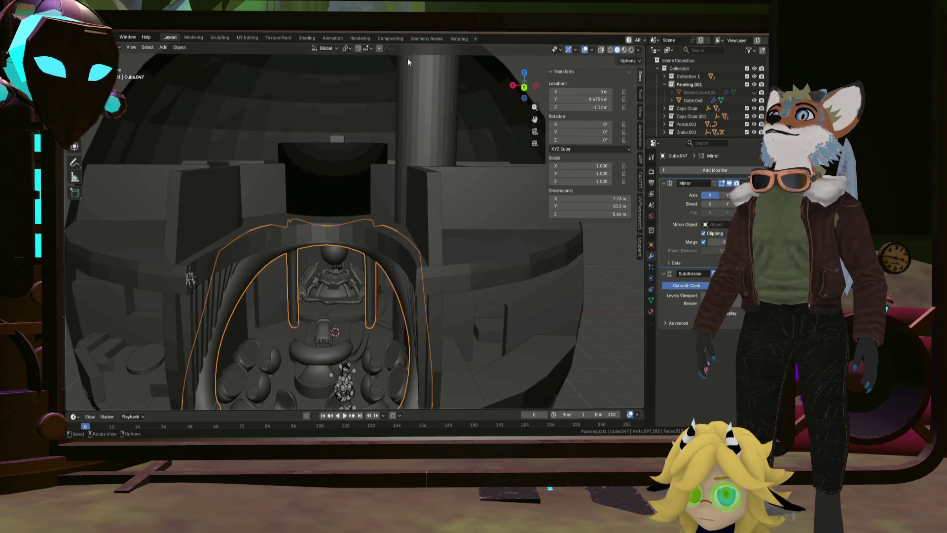
click(247, 37)
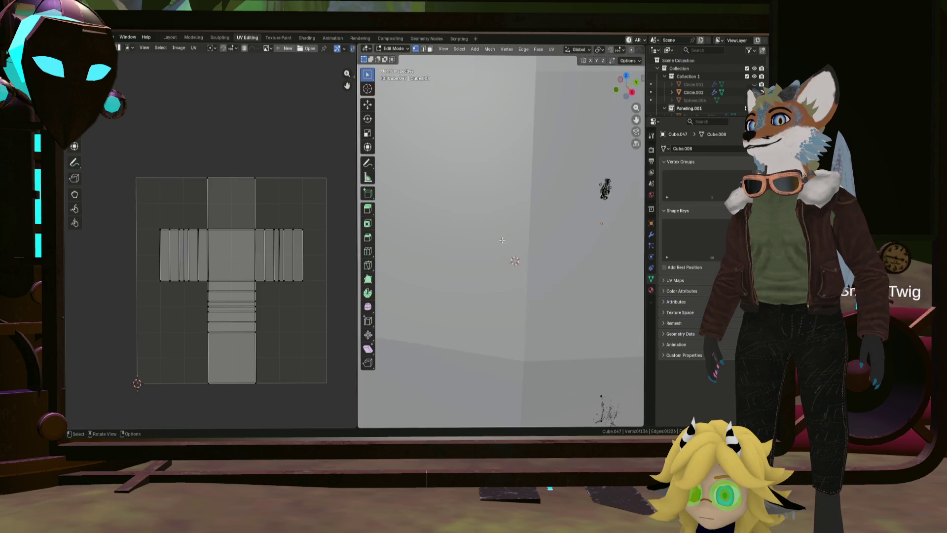
scroll(502, 231, down, 5)
scroll(502, 231, down, 3)
Step: Hide the wall Collection, select the arch's linked geometry and unwrap it into new UV islands
mouse_move(502, 230)
middle_down()
mouse_move(569, 261)
mouse_move(565, 235)
mouse_move(550, 244)
mouse_move(553, 230)
middle_up()
click(754, 69)
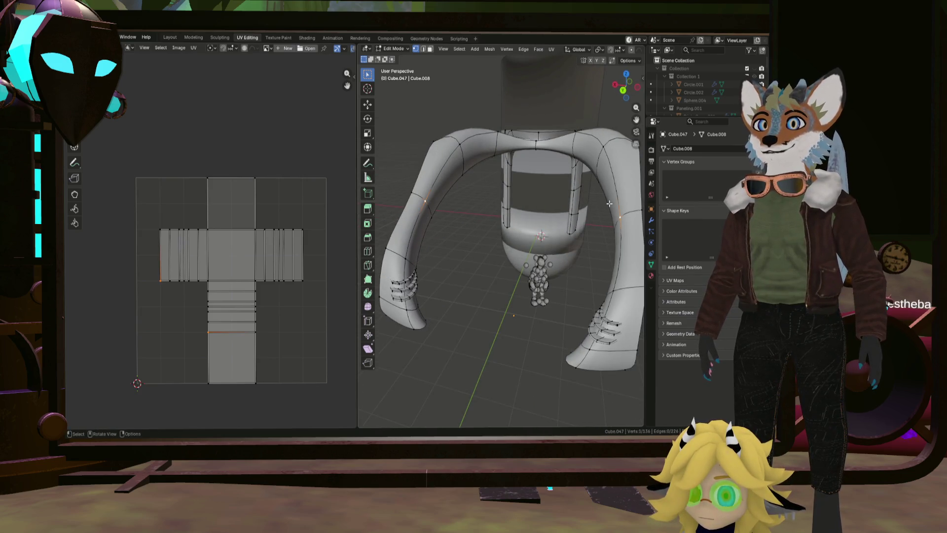
key(l)
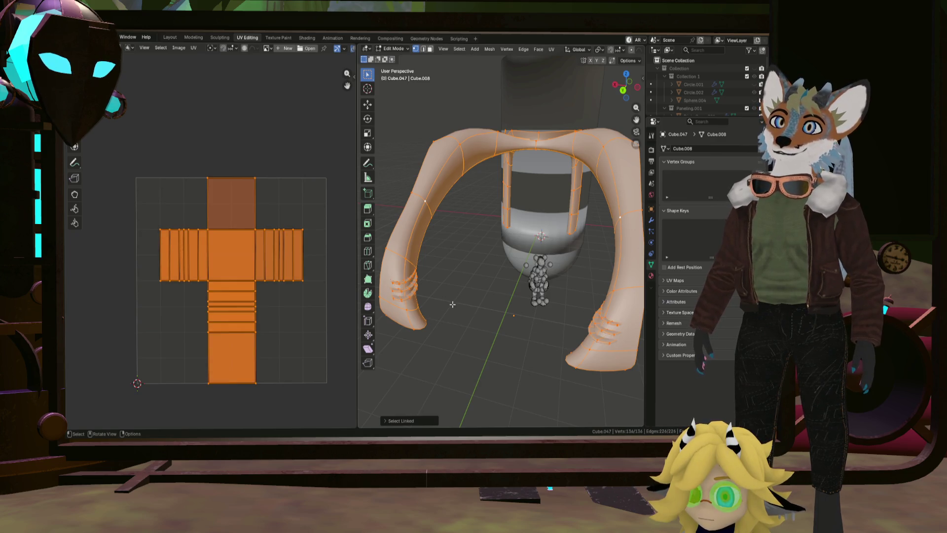
middle_drag(452, 303, 482, 160)
click(552, 49)
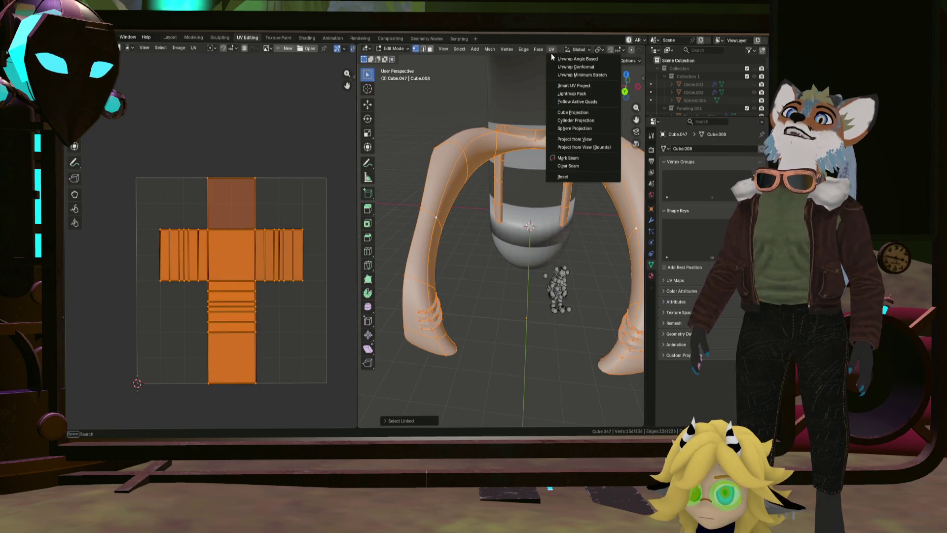
click(557, 75)
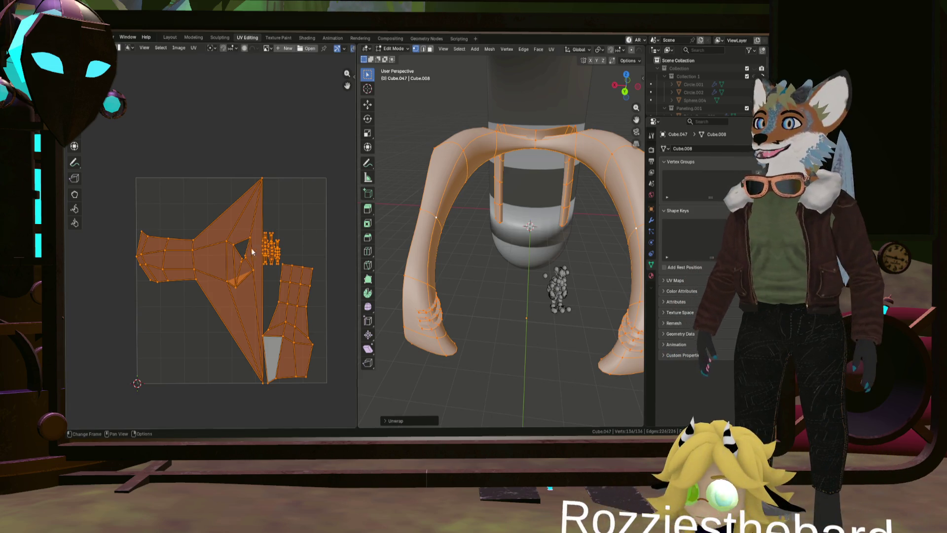
Step: Deselect everything and box-select part of the UV islands' edges
key(alt+a)
mouse_move(229, 295)
mouse_down()
mouse_move(266, 266)
mouse_move(255, 270)
mouse_up()
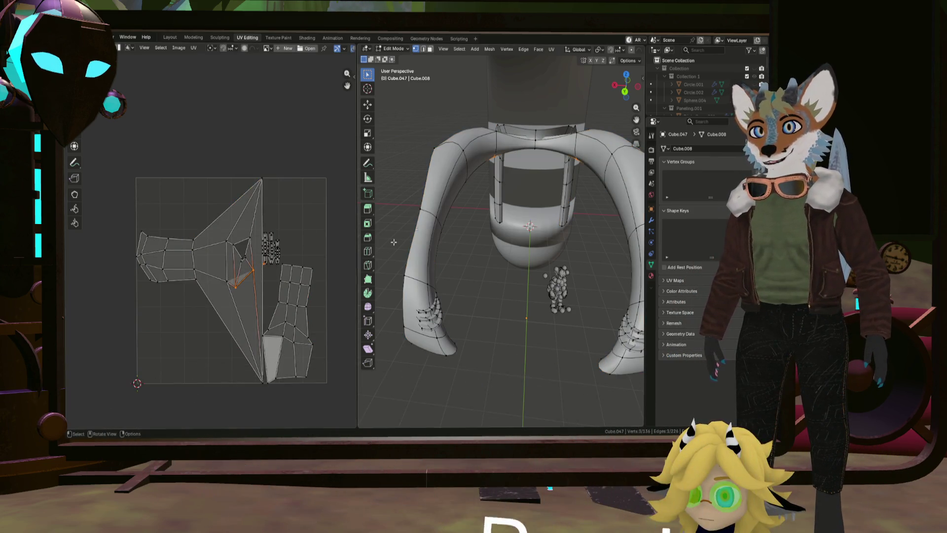
middle_drag(503, 223, 600, 143)
scroll(601, 142, up, 5)
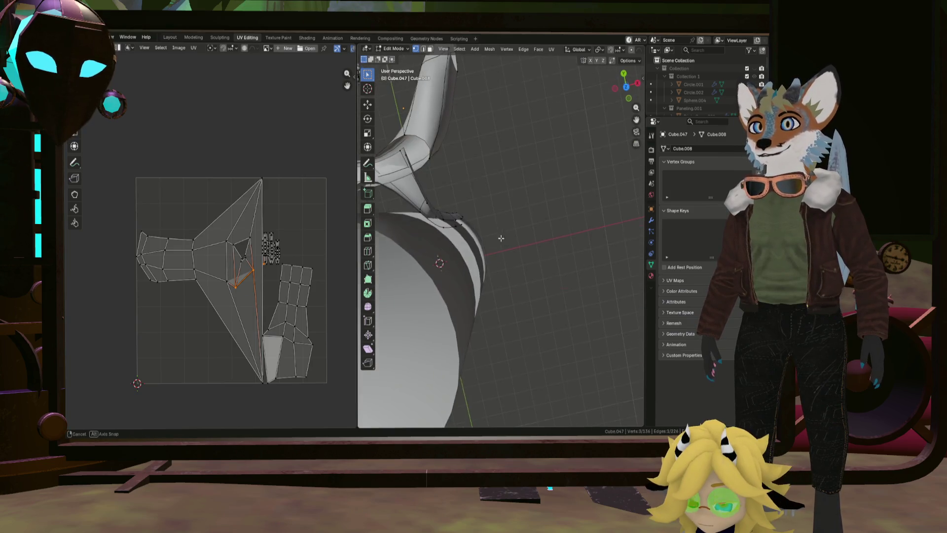
scroll(601, 142, down, 3)
Step: Mark the first selected edge loop along the frame's arm as a UV seam
mouse_move(600, 142)
middle_down()
mouse_move(456, 143)
mouse_move(529, 211)
mouse_move(499, 177)
middle_up()
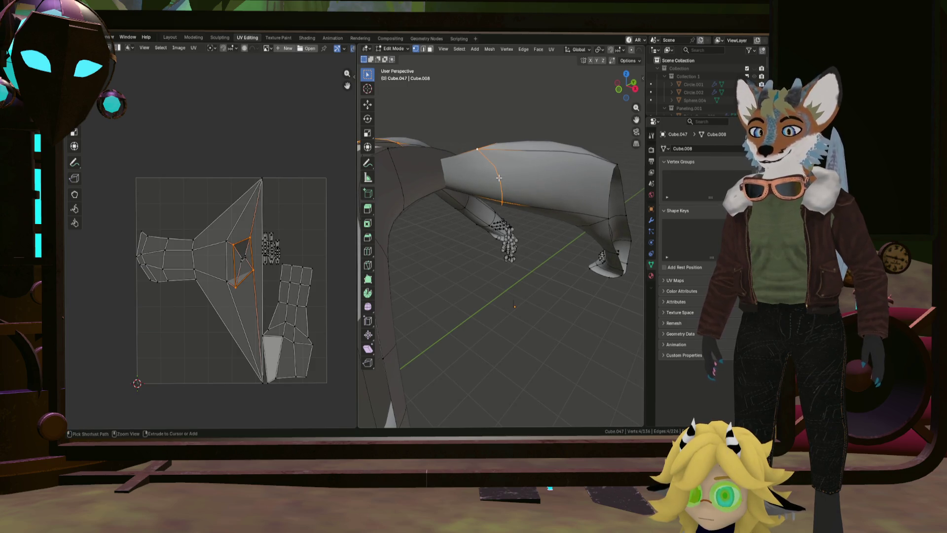
key(ctrl+e)
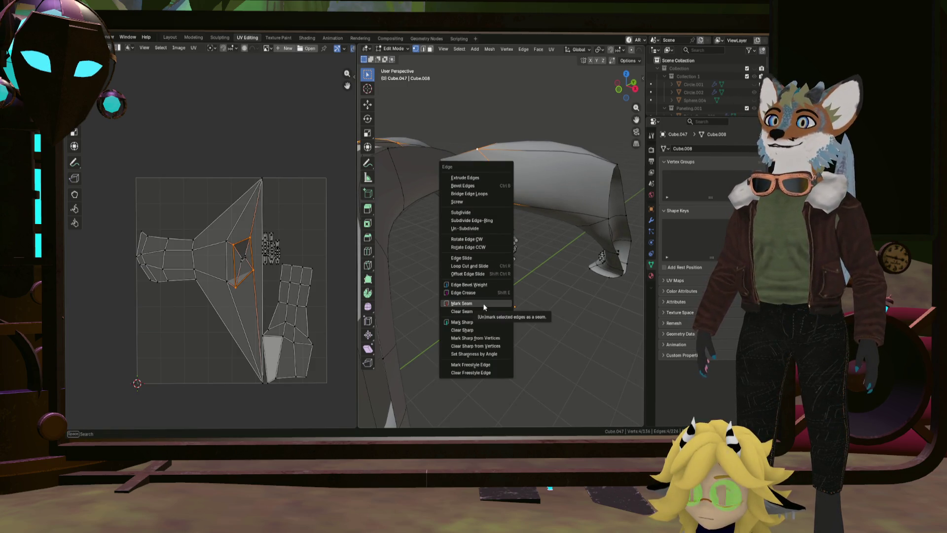
click(483, 303)
mouse_move(482, 302)
middle_down()
mouse_move(585, 226)
mouse_move(589, 197)
middle_up()
Step: Mark the second edge loop as a seam and clear the selection to review both seams
middle_drag(562, 246, 561, 250)
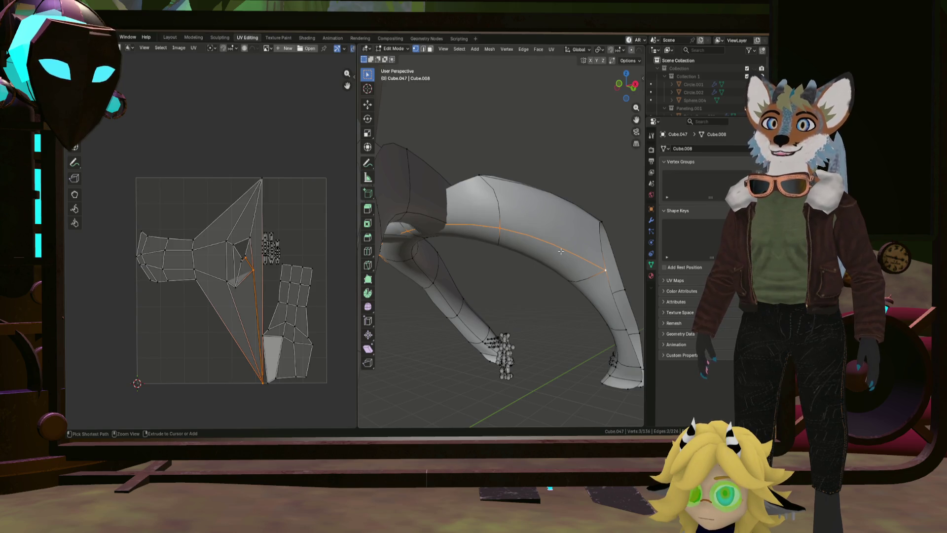
key(ctrl+e)
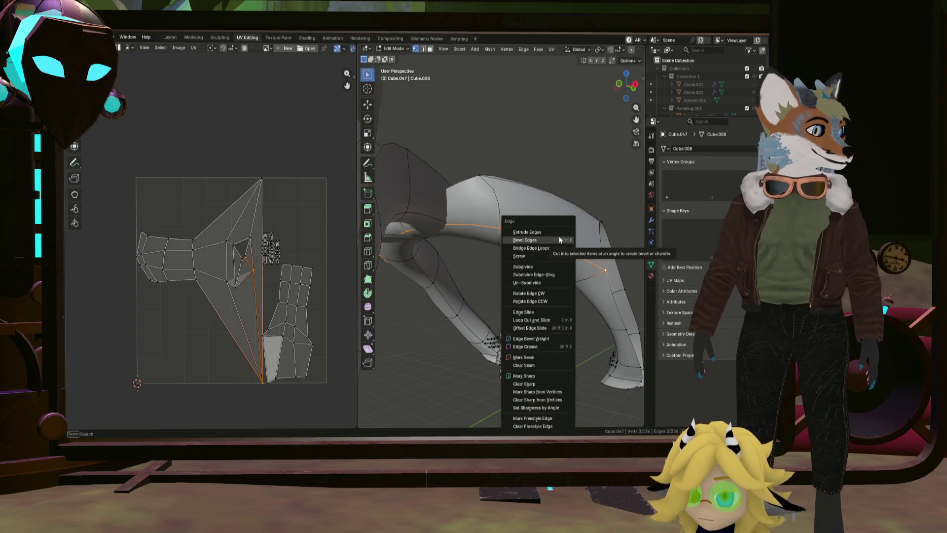
click(538, 356)
middle_drag(537, 356, 523, 263)
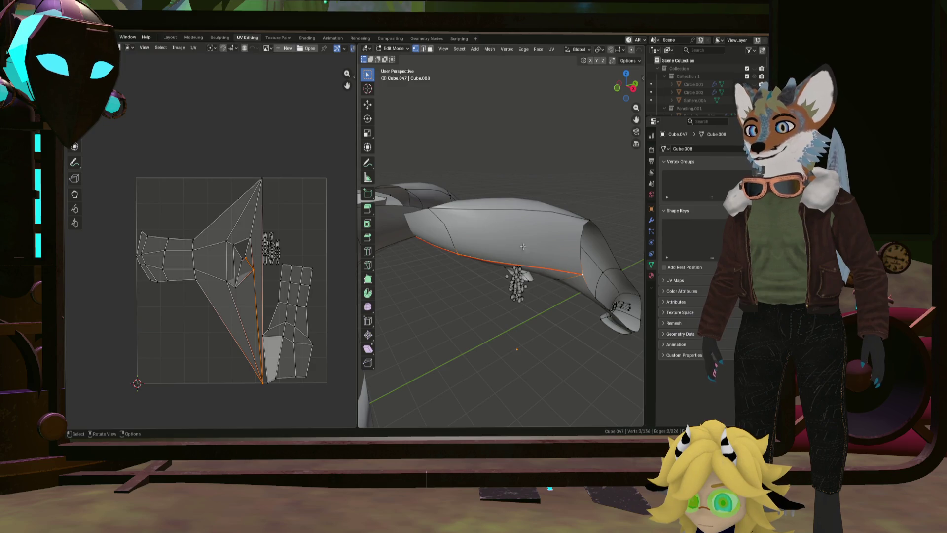
click(389, 332)
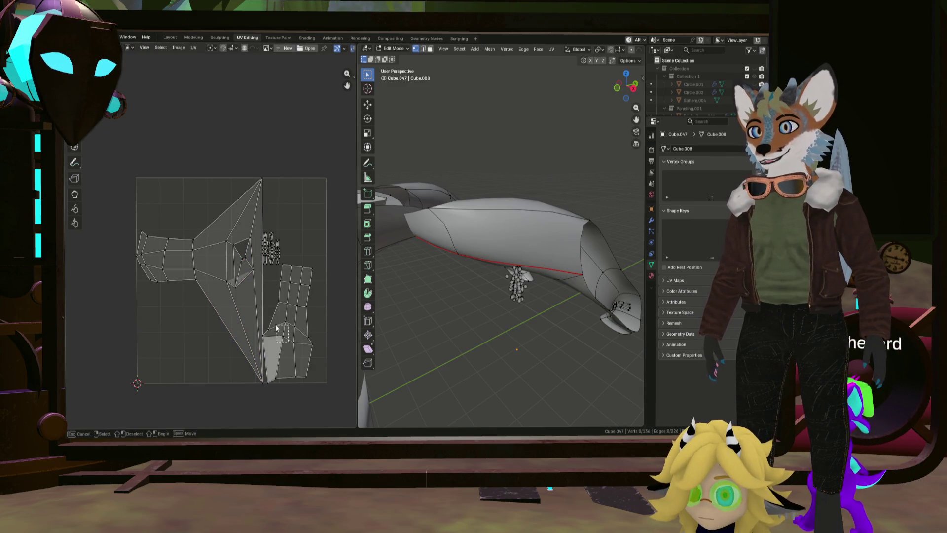
mouse_move(388, 332)
middle_down()
mouse_move(398, 249)
mouse_move(478, 289)
middle_up()
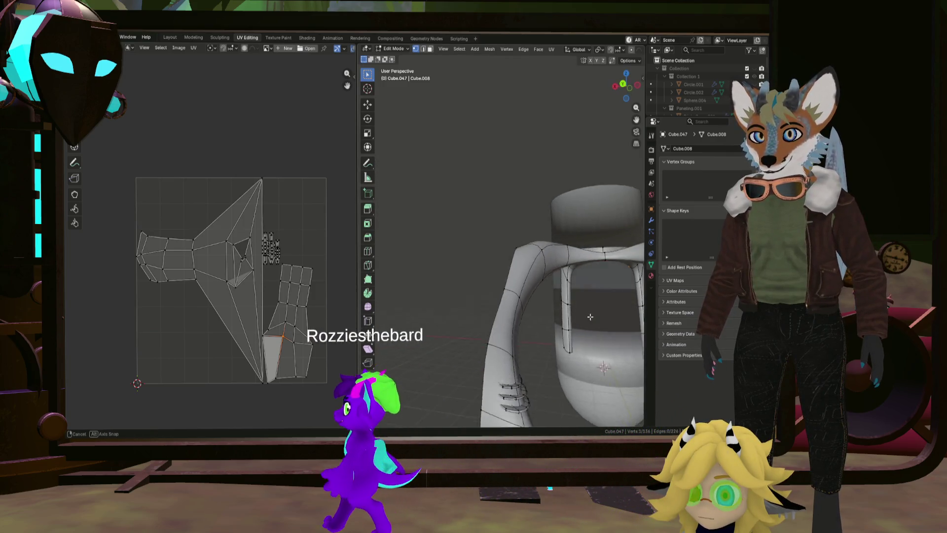
Step: Select the whole frame and merge its vertices by distance
key(a)
key(m)
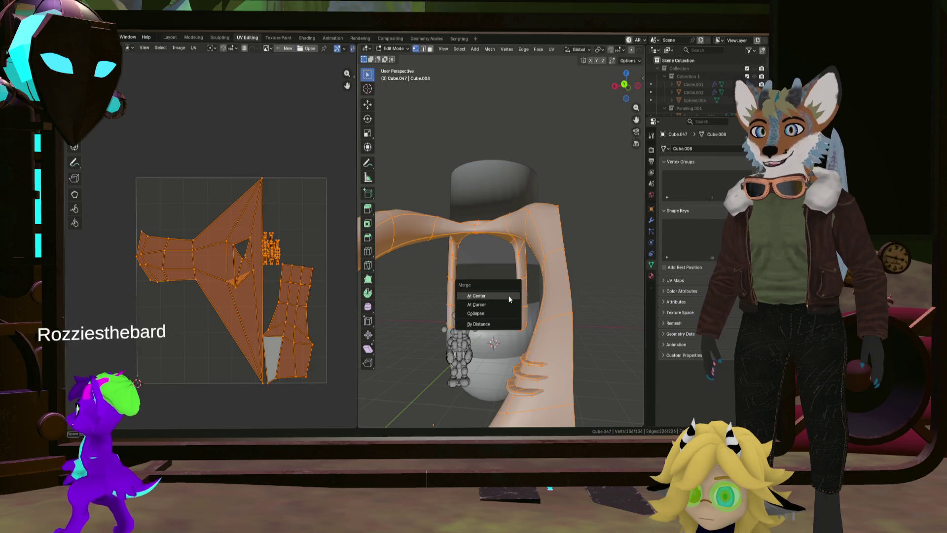
click(503, 321)
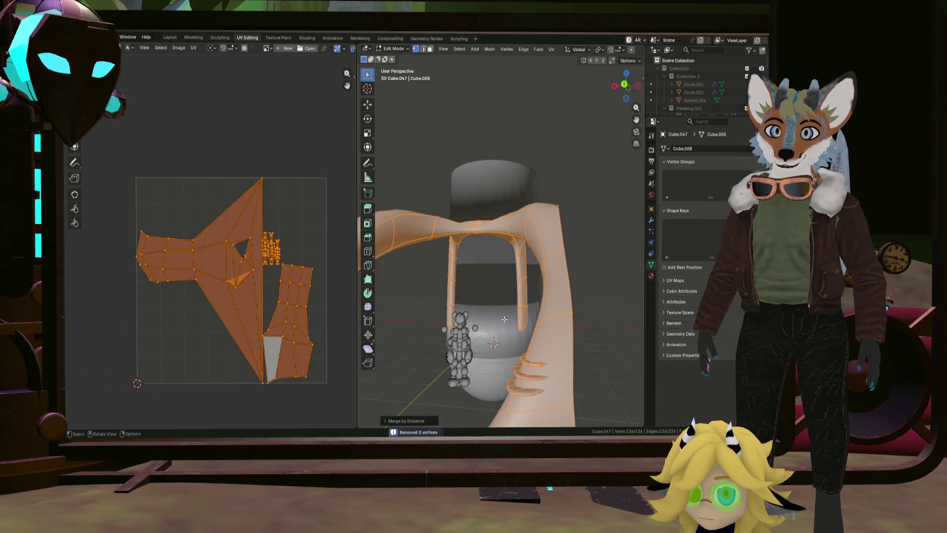
scroll(504, 319, down, 3)
scroll(504, 319, down, 3)
mouse_move(504, 318)
middle_down()
mouse_move(513, 298)
mouse_move(496, 318)
middle_up()
scroll(325, 280, up, 5)
scroll(283, 220, up, 2)
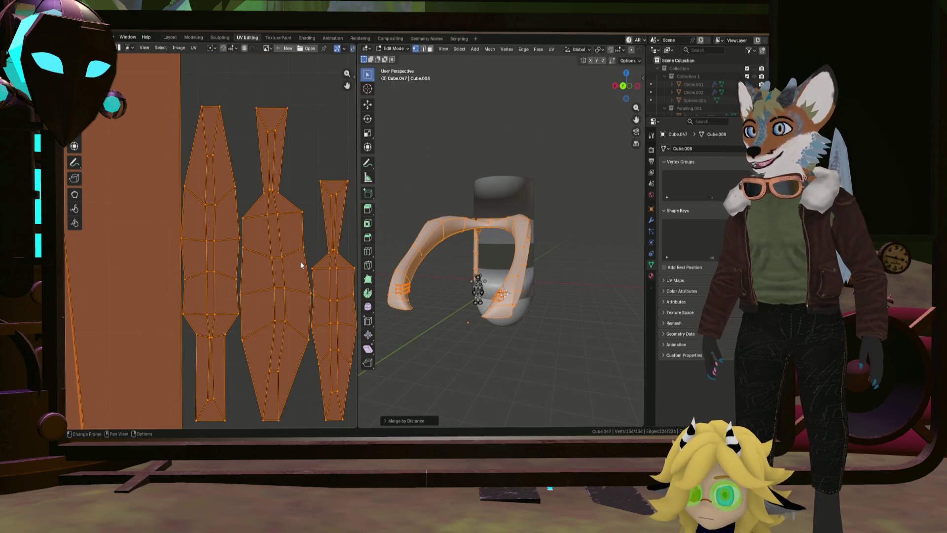
scroll(300, 264, down, 1)
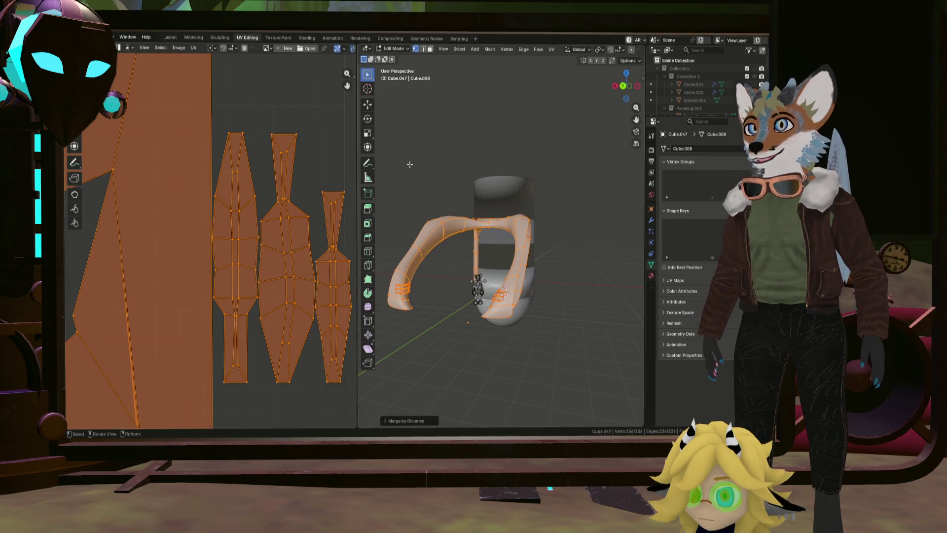
Step: Unwrap the frame along its marked seams into cleaner strip-like UV islands
click(549, 50)
key(Escape)
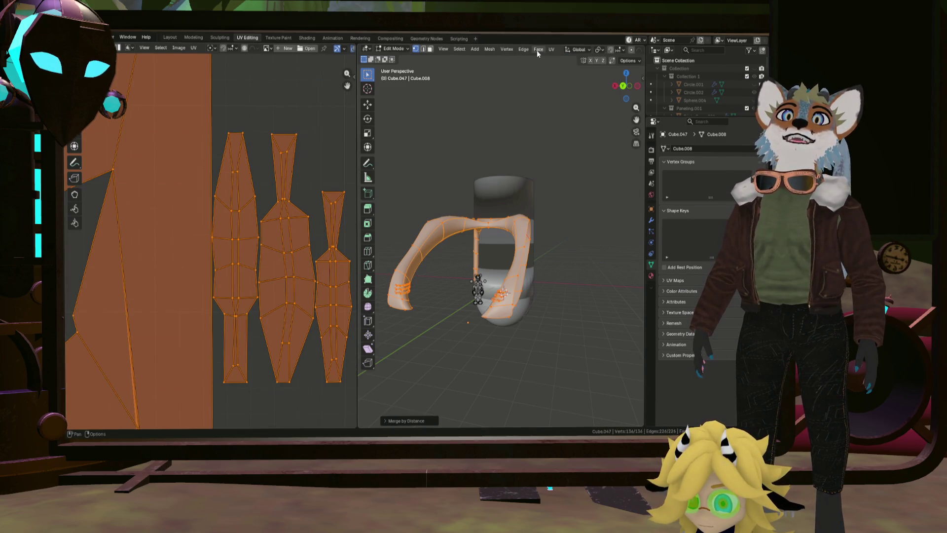
click(552, 49)
click(569, 77)
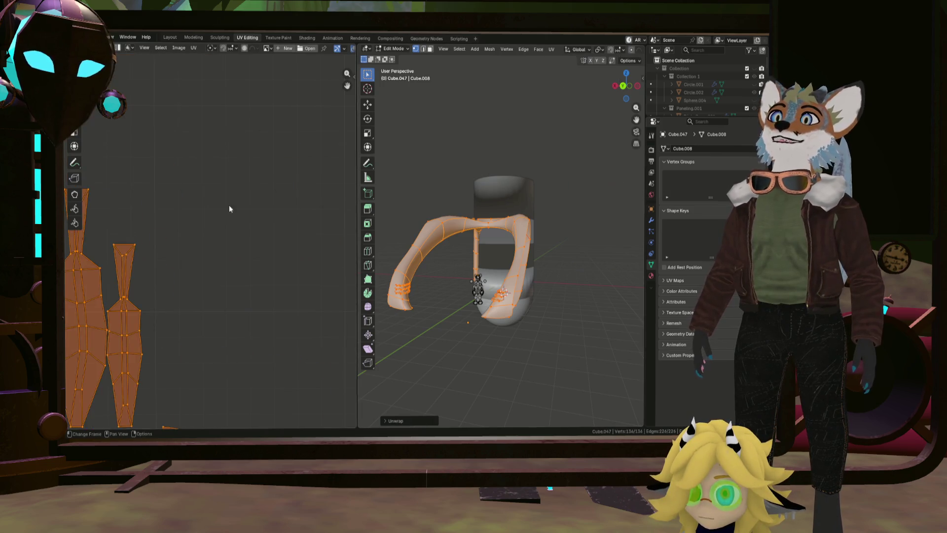
scroll(223, 220, down, 3)
scroll(185, 237, up, 4)
scroll(77, 285, up, 2)
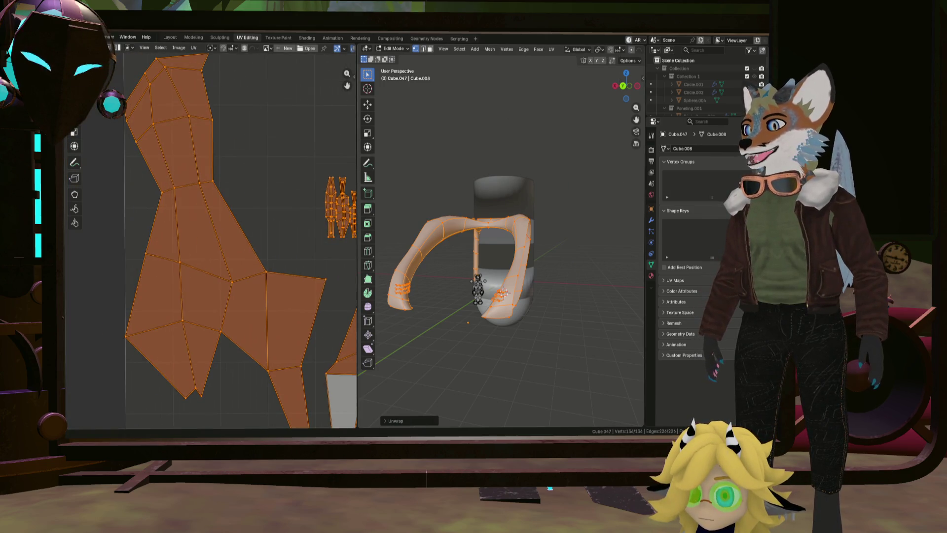
mouse_move(481, 282)
middle_down()
mouse_move(534, 264)
mouse_move(559, 302)
middle_up()
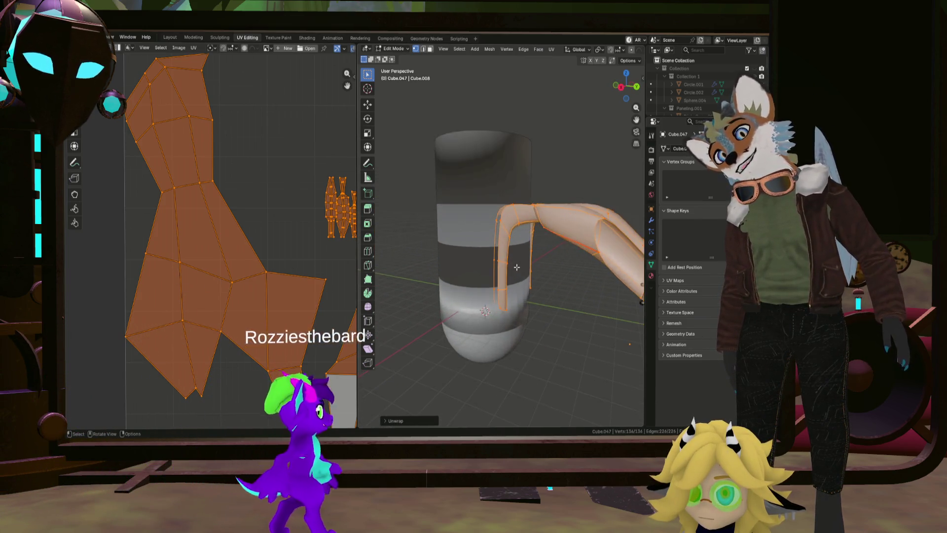
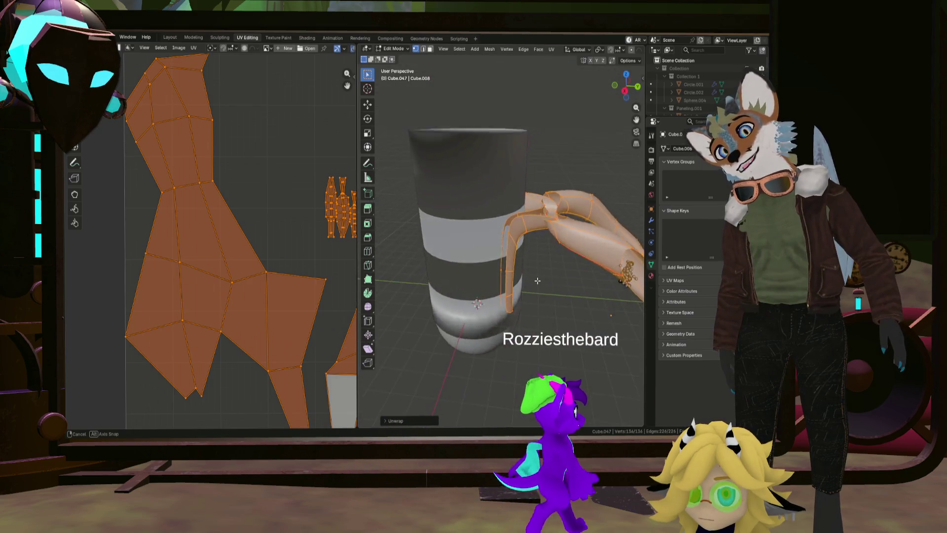
Step: Clear the selection and pick the edge loop along the strut's curve, orbiting to reach it
middle_drag(558, 302, 548, 282)
key(alt+a)
drag(219, 272, 238, 292)
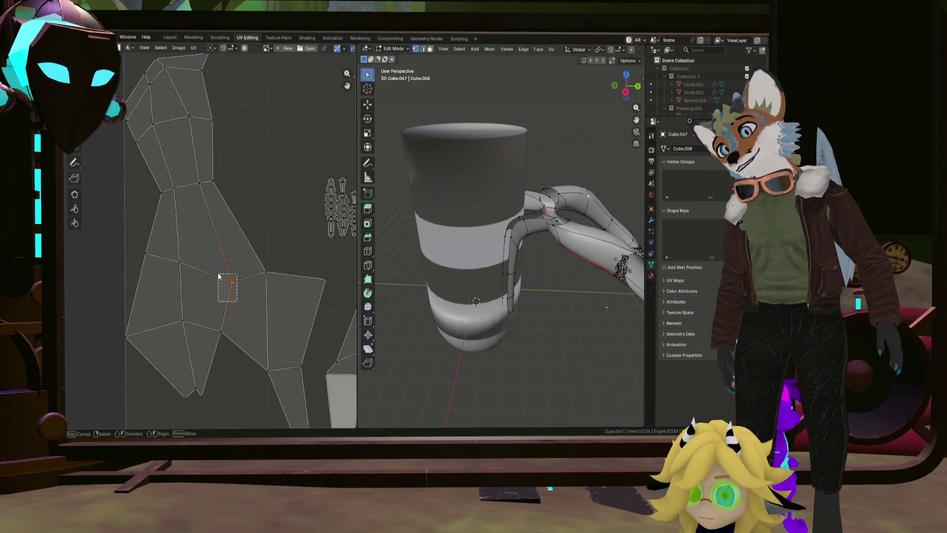
mouse_move(444, 270)
middle_down()
mouse_move(498, 254)
mouse_move(581, 284)
middle_up()
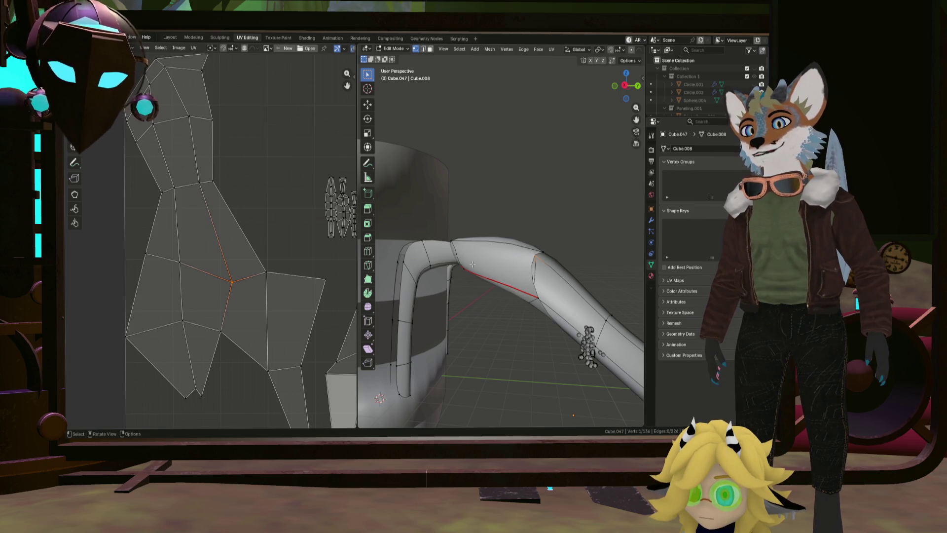
mouse_move(516, 243)
middle_down()
mouse_move(437, 251)
mouse_move(450, 245)
middle_up()
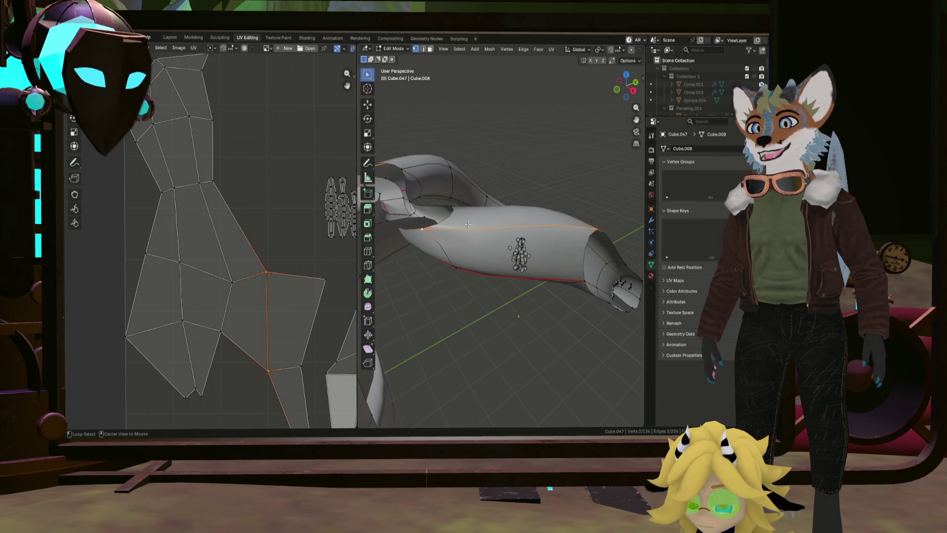
Step: Mark the chosen edges as a UV seam, then select the whole mesh for unwrapping
key(ctrl+e)
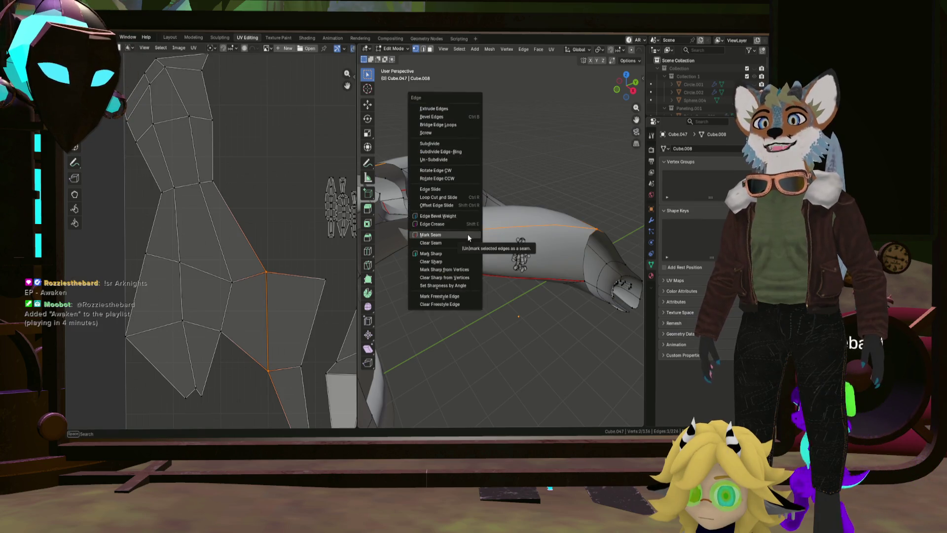
click(467, 237)
mouse_move(467, 238)
middle_down()
mouse_move(484, 257)
mouse_move(535, 206)
mouse_move(488, 222)
middle_up()
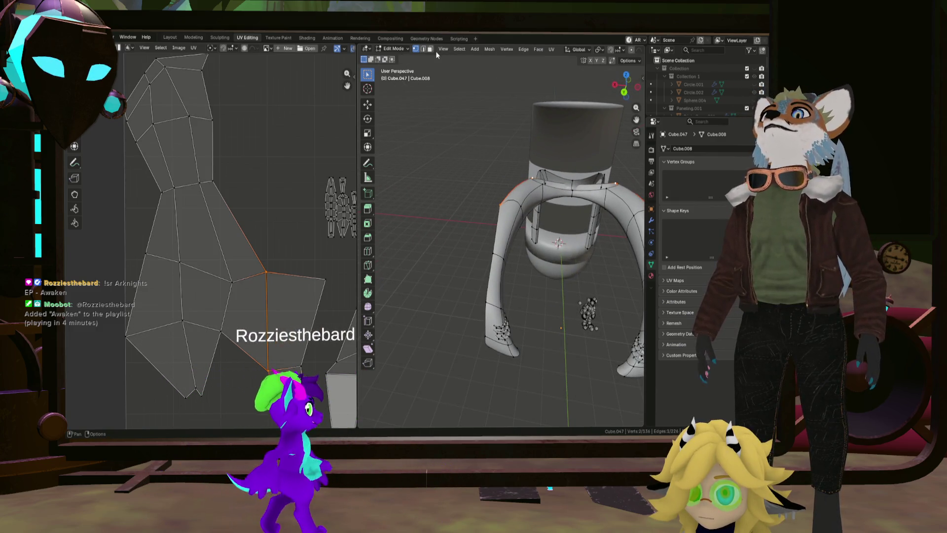
key(a)
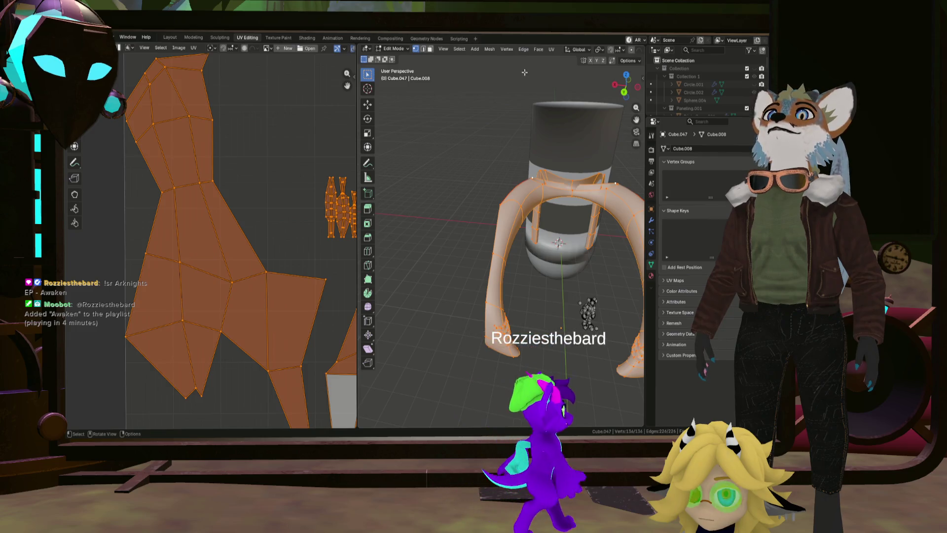
click(551, 49)
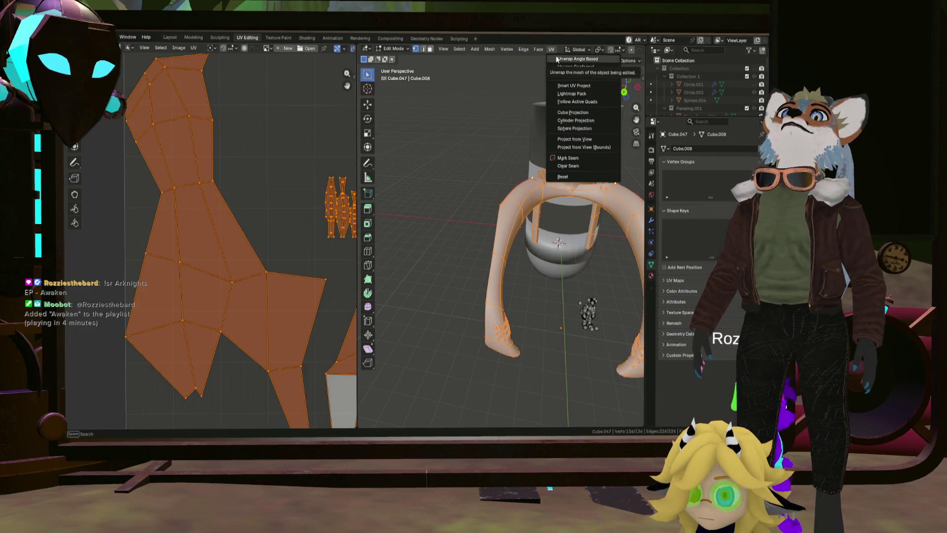
Step: Unwrap the strut mesh along its seams and check the lower and upper UV islands against the model
click(566, 66)
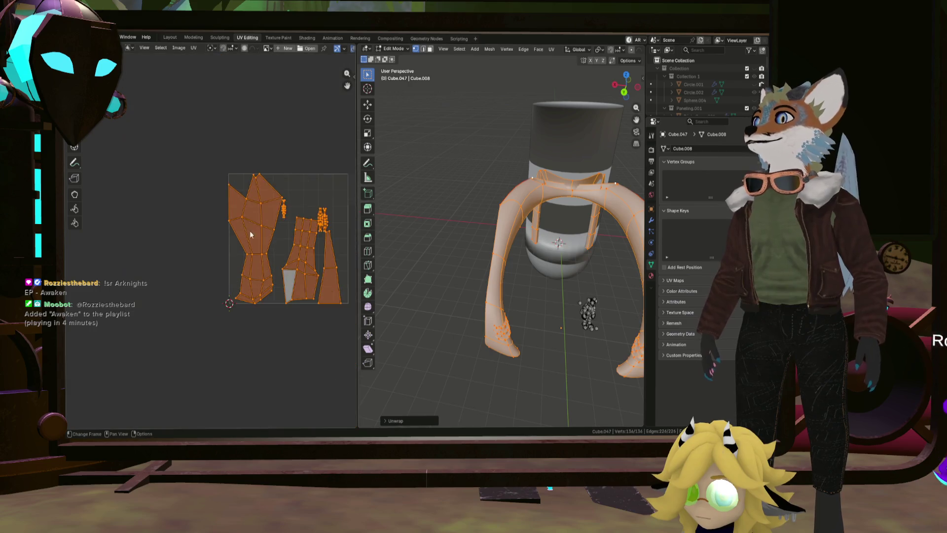
scroll(256, 240, up, 1)
scroll(289, 251, down, 1)
click(305, 258)
scroll(281, 266, up, 1)
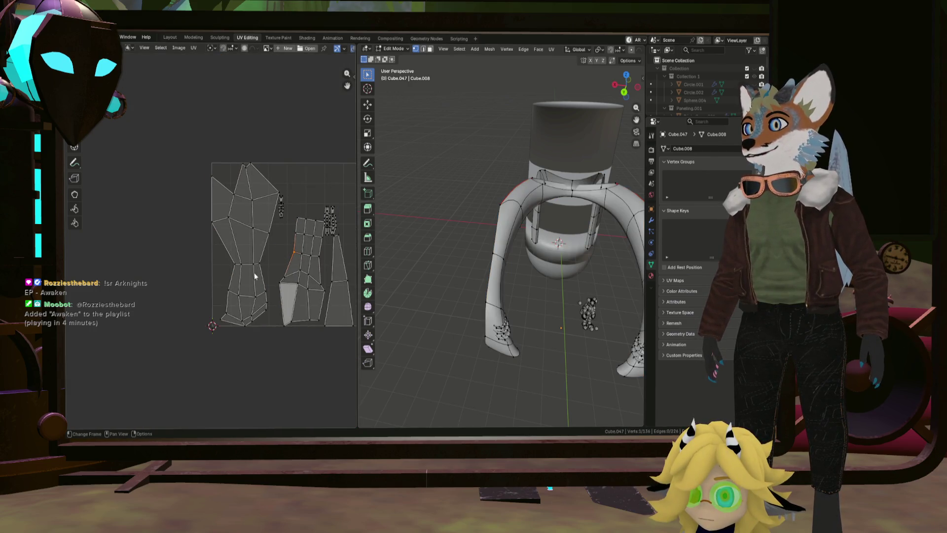
drag(252, 295, 274, 216)
middle_drag(415, 244, 374, 251)
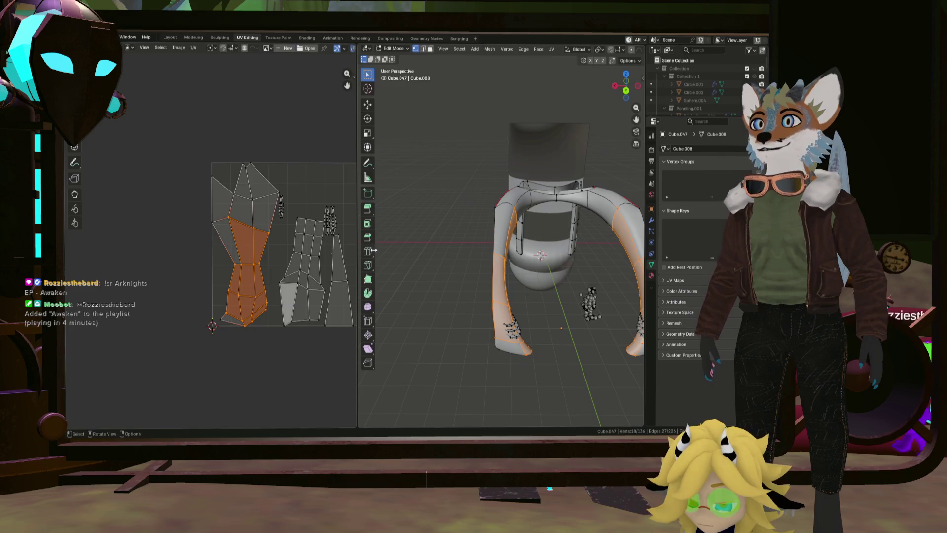
drag(223, 223, 260, 167)
middle_drag(482, 222, 510, 193)
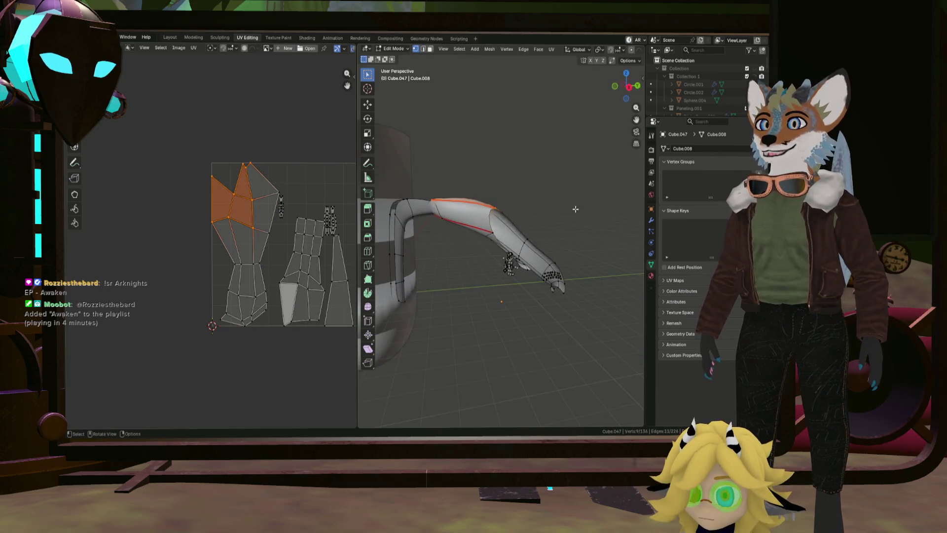
scroll(489, 241, down, 4)
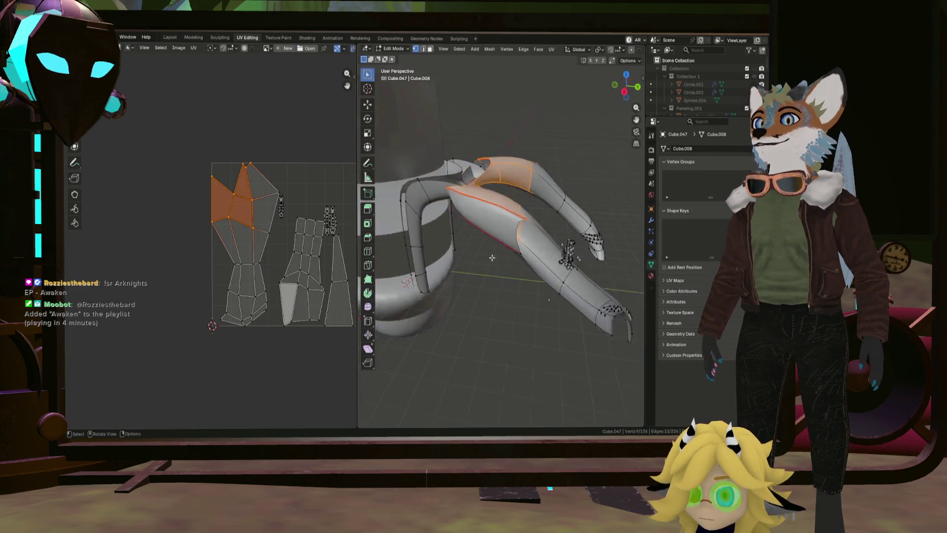
middle_drag(489, 241, 478, 233)
scroll(478, 233, down, 2)
scroll(517, 268, up, 5)
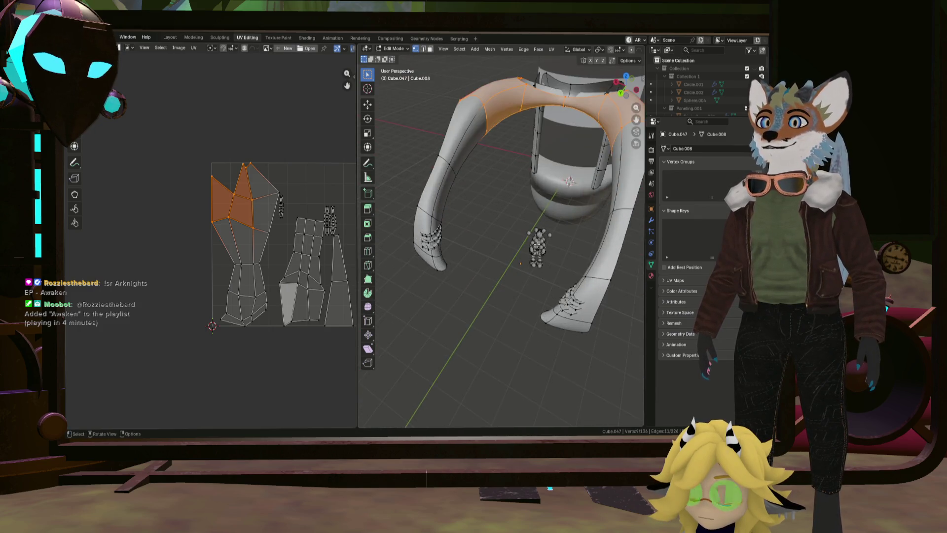
scroll(336, 232, down, 3)
scroll(333, 228, up, 2)
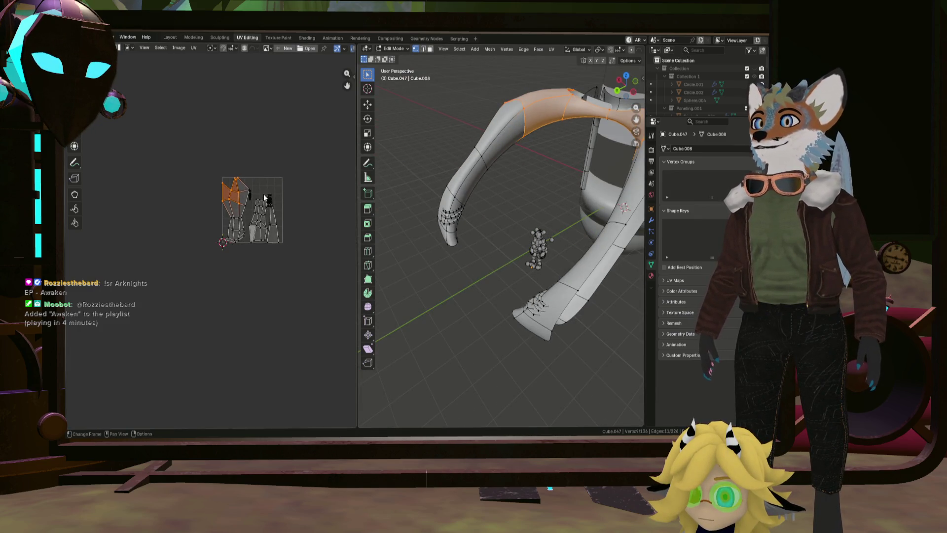
Step: Select all faces of the mesh and bring up the UV packing settings
key(a)
scroll(270, 185, up, 3)
scroll(243, 189, up, 2)
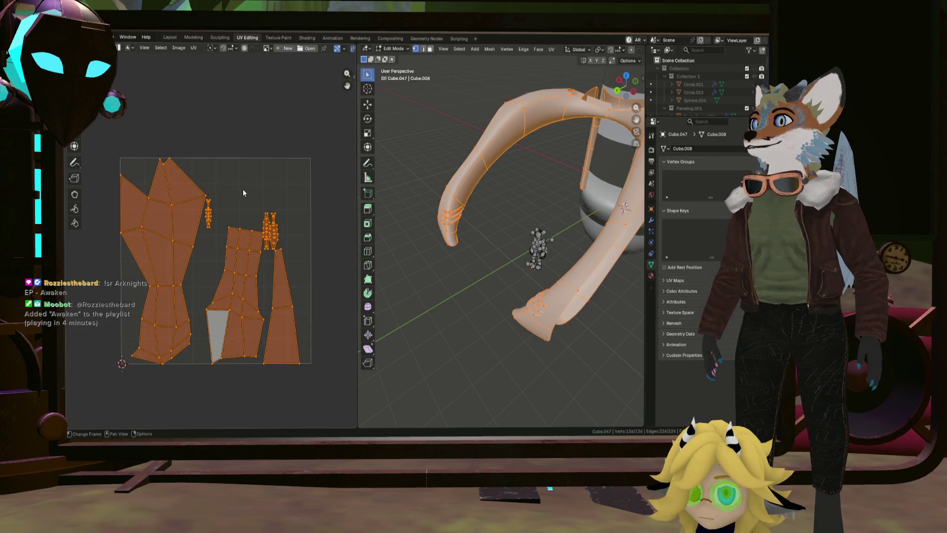
middle_drag(318, 174, 325, 177)
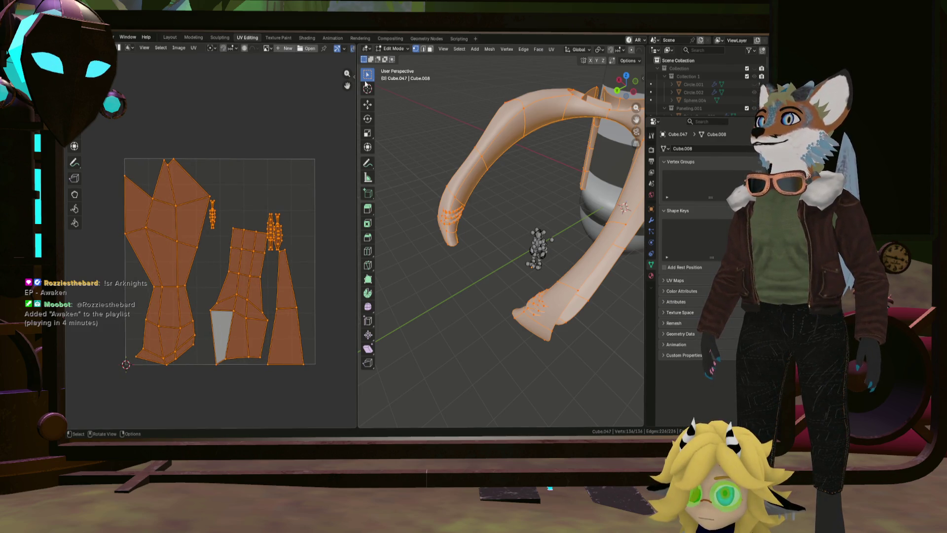
key(n)
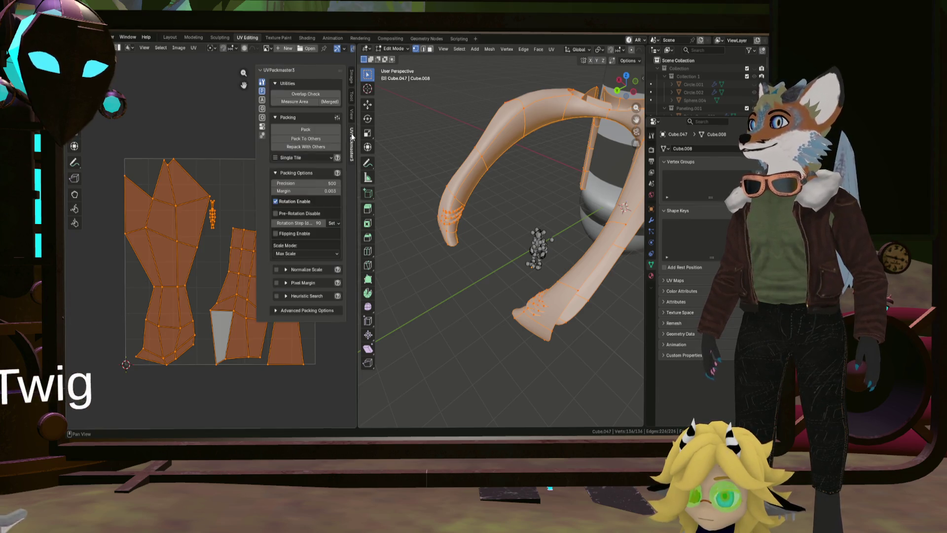
Step: Pack the UV islands into one tile with island rotation enabled, resizing the UV area to view them
click(304, 129)
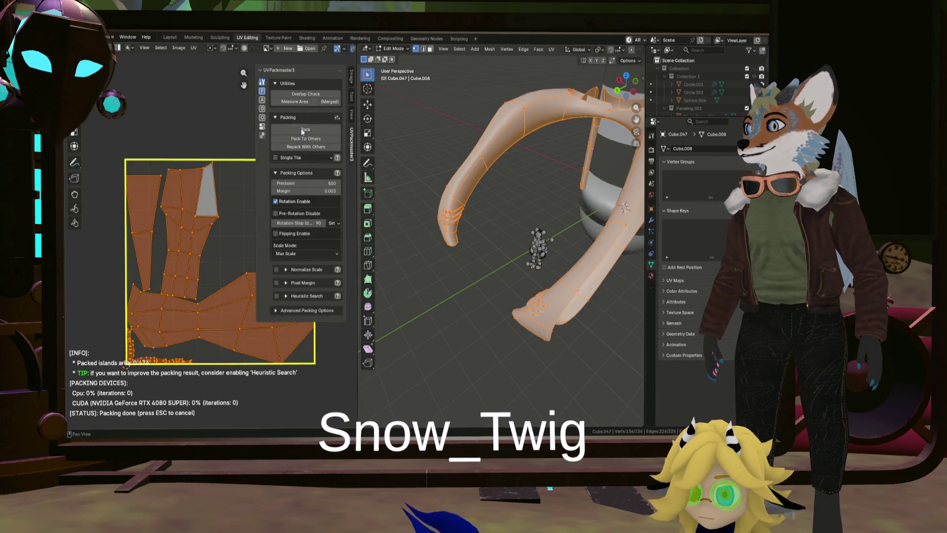
scroll(222, 137, down, 2)
scroll(222, 137, down, 2)
scroll(223, 137, down, 1)
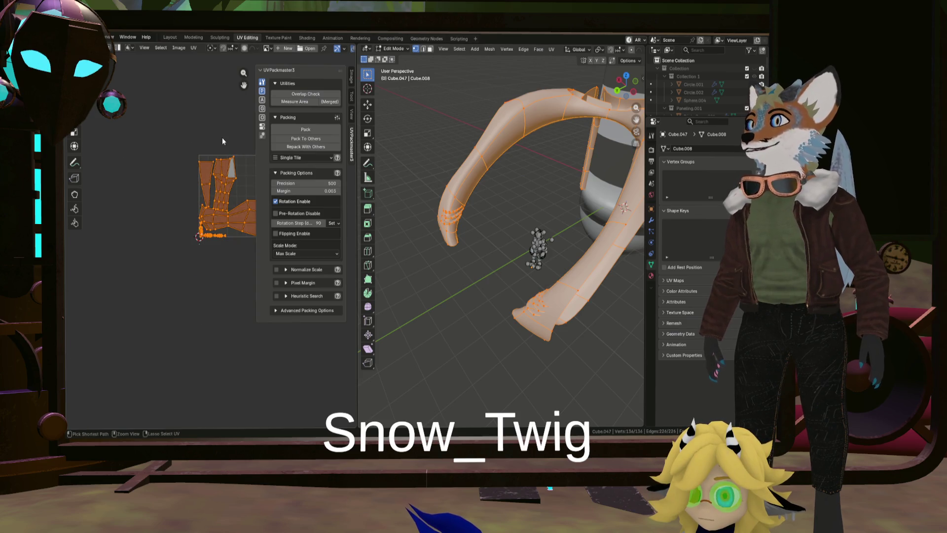
middle_drag(218, 135, 150, 130)
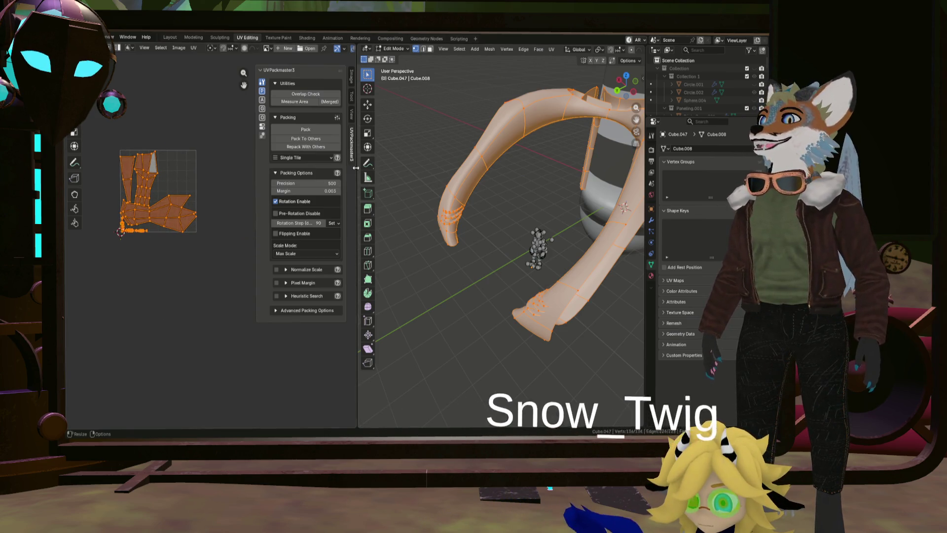
mouse_move(358, 171)
mouse_down()
mouse_move(411, 171)
mouse_move(334, 171)
mouse_up()
scroll(143, 185, up, 3)
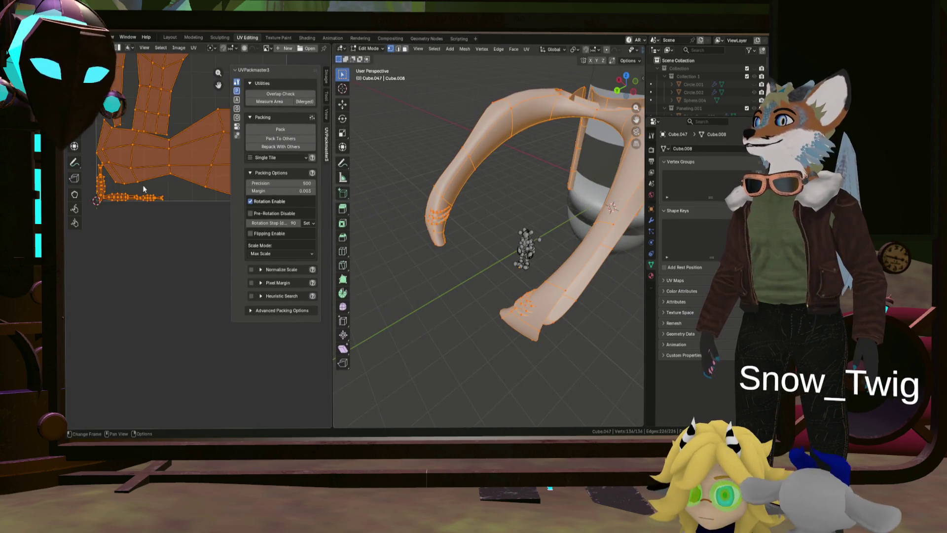
middle_drag(143, 185, 133, 261)
scroll(133, 261, up, 1)
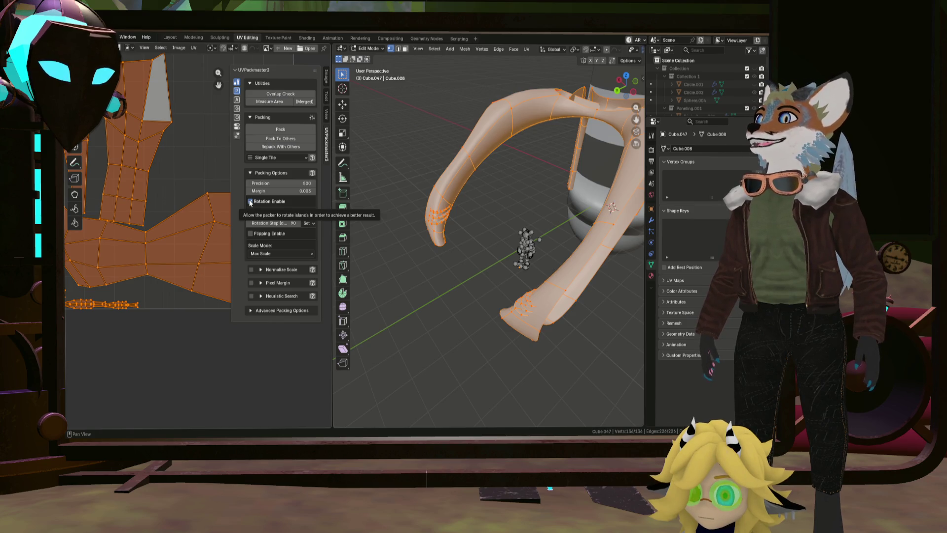
click(250, 201)
scroll(215, 191, down, 5)
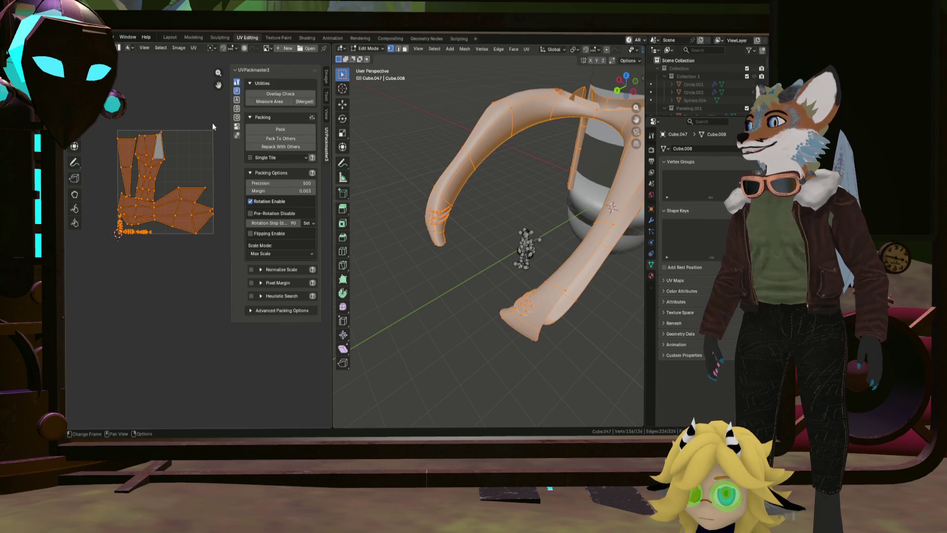
Step: Turn the view to face the curved struts and return to object mode
mouse_move(474, 170)
middle_down()
mouse_move(504, 156)
mouse_move(439, 168)
middle_up()
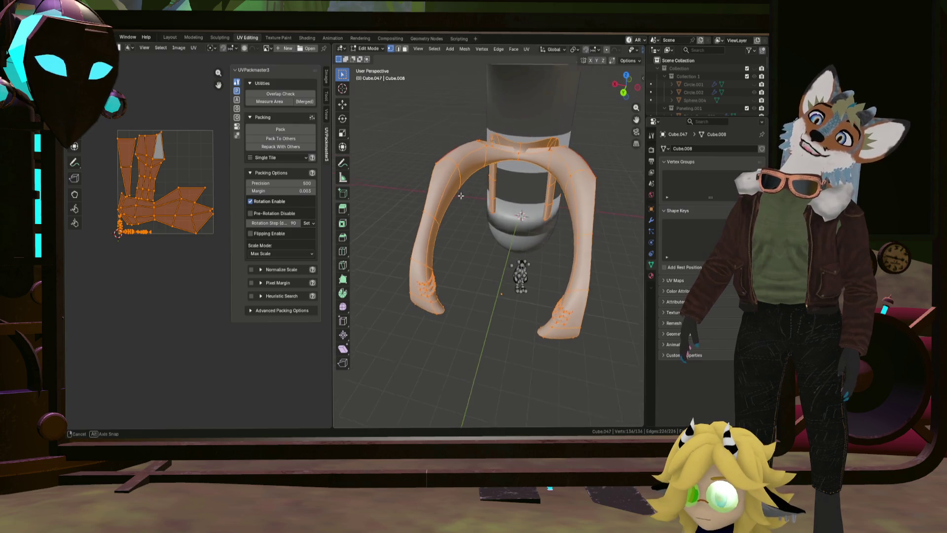
key(Tab)
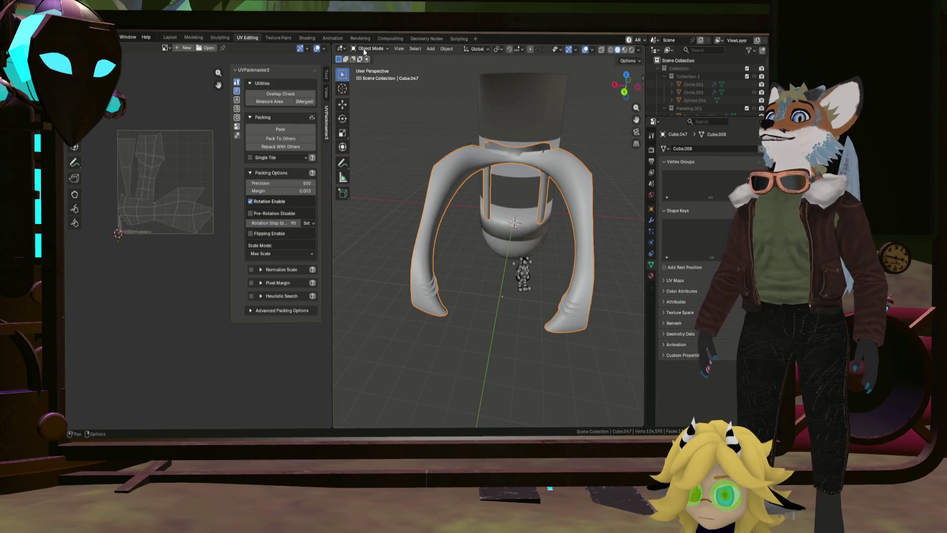
Step: Add a new material in a fresh slot on the strut object and start renaming it
click(651, 275)
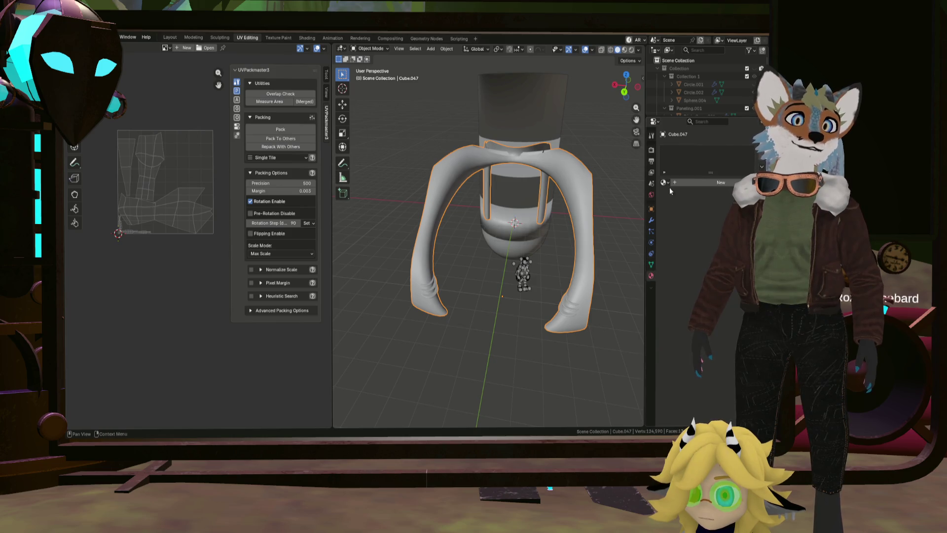
click(760, 152)
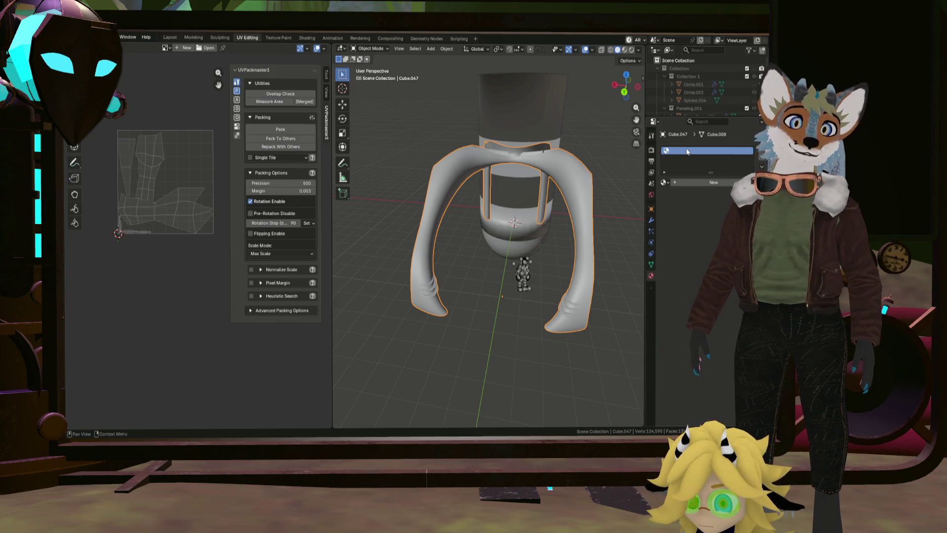
click(693, 182)
double_click(673, 150)
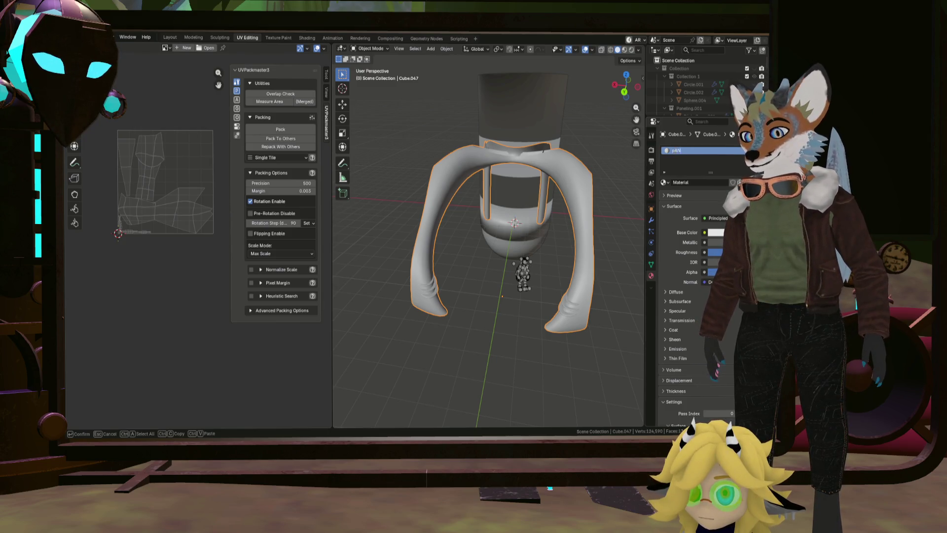
text(pANELING)
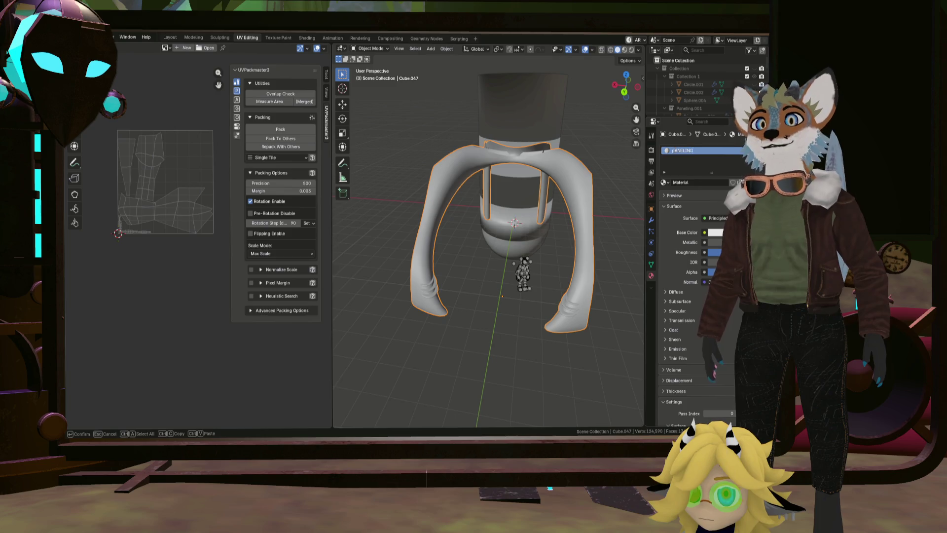
Step: Rename the material to PanelingStruts and return to editing the strut mesh
key(BackSpace)
key(BackSpace)
key(BackSpace)
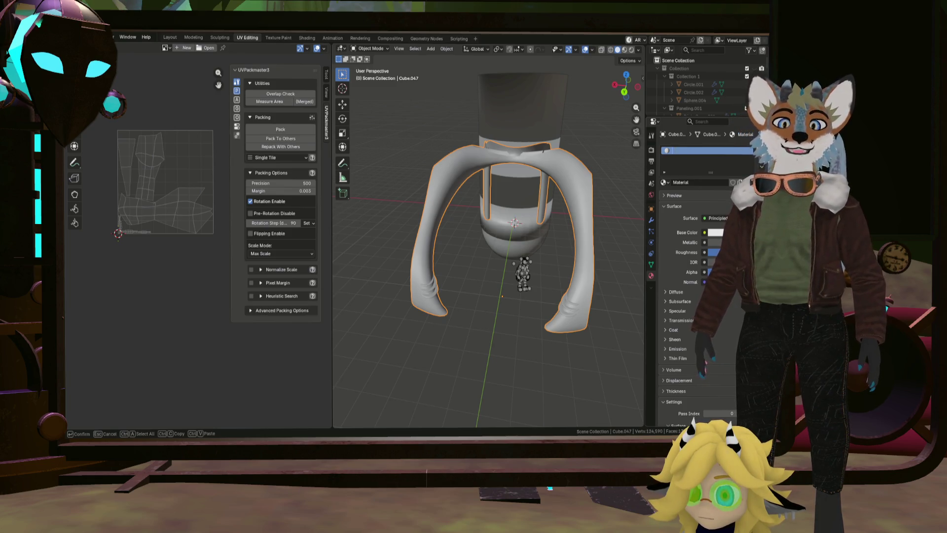
text(Panelin)
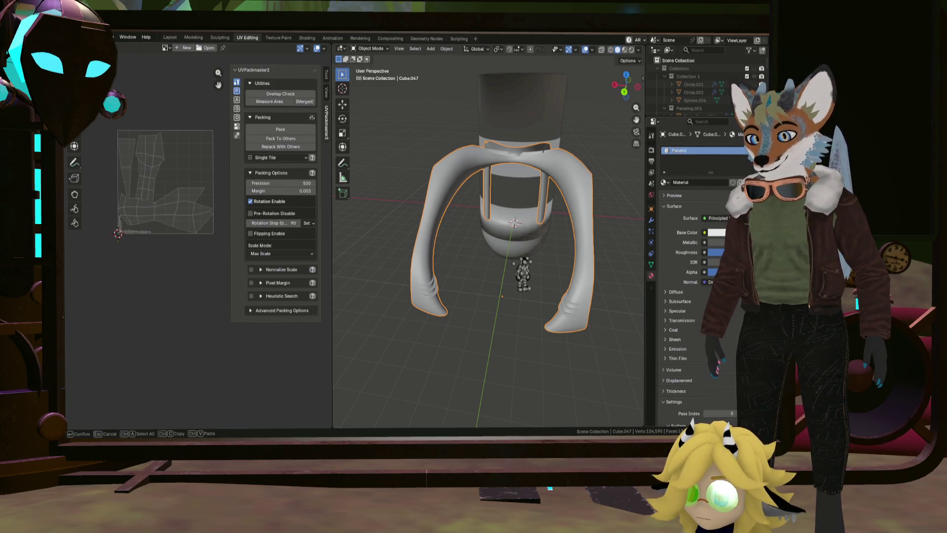
text(g)
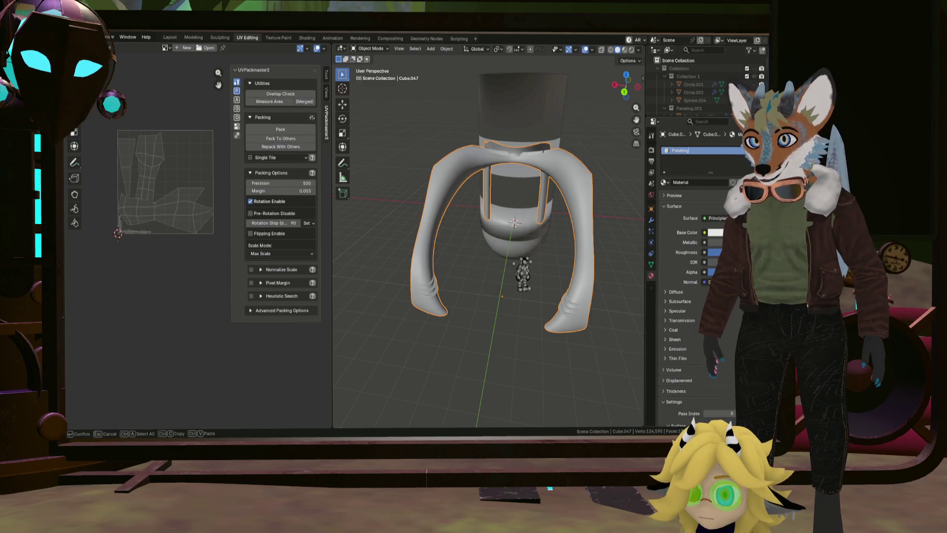
key(Return)
text(truts)
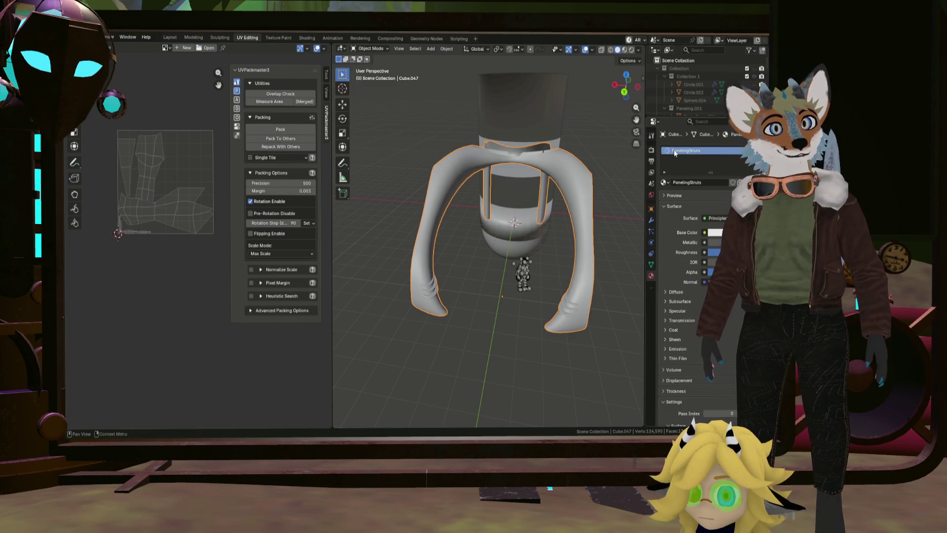
key(Return)
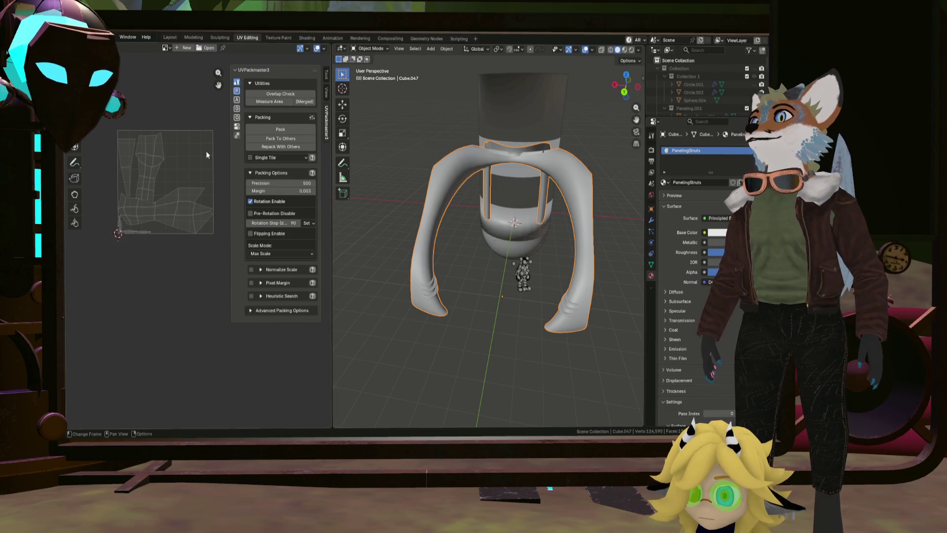
key(Tab)
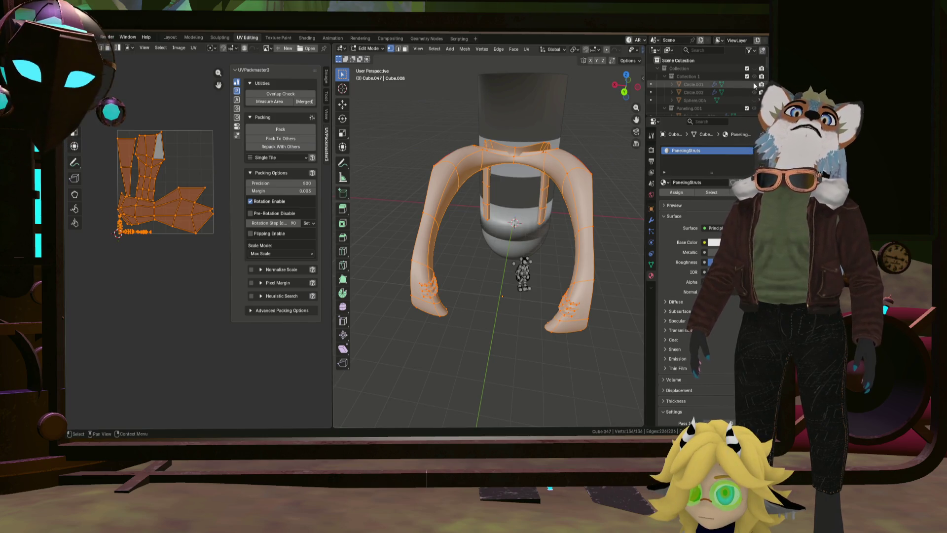
Step: Show Circle.002 again, then switch to editing the Cube.048 mesh
click(753, 92)
mouse_move(518, 222)
middle_down()
mouse_move(514, 176)
mouse_move(387, 167)
middle_up()
click(514, 175)
scroll(515, 175, up, 3)
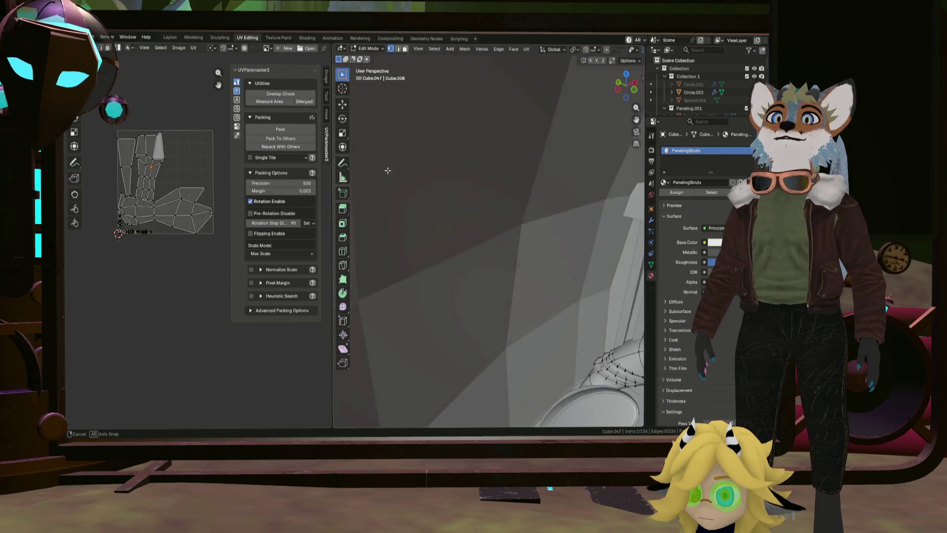
scroll(524, 222, down, 3)
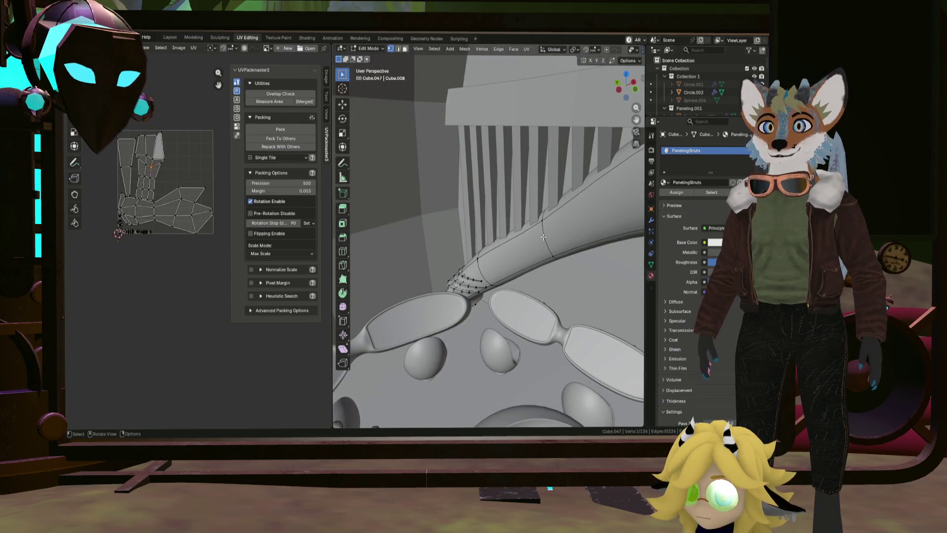
mouse_move(603, 207)
middle_down()
mouse_move(532, 224)
mouse_move(491, 118)
mouse_move(503, 65)
middle_up()
key(Tab)
click(516, 199)
key(Tab)
scroll(529, 210, down, 4)
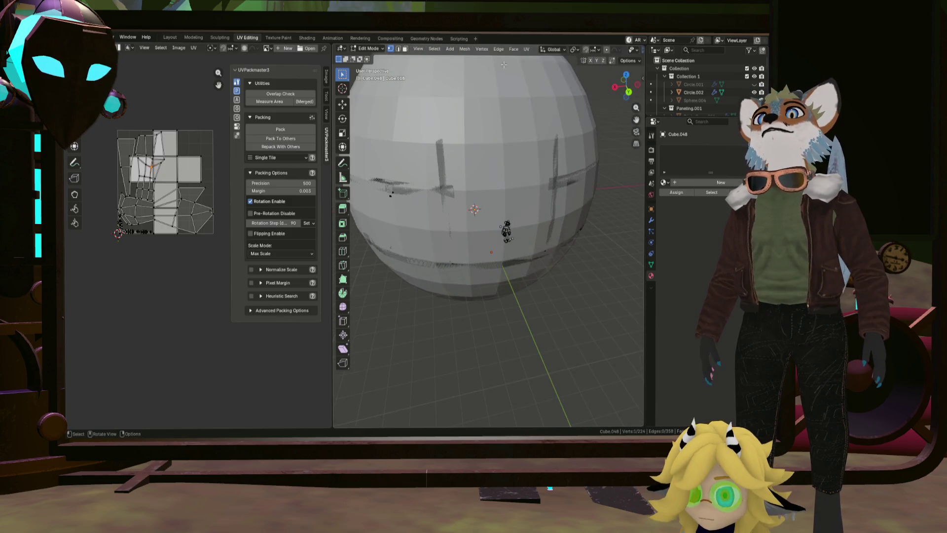
Step: Unwrap the Cube.048 mesh, which leaves some islands unsolved
click(527, 49)
click(536, 74)
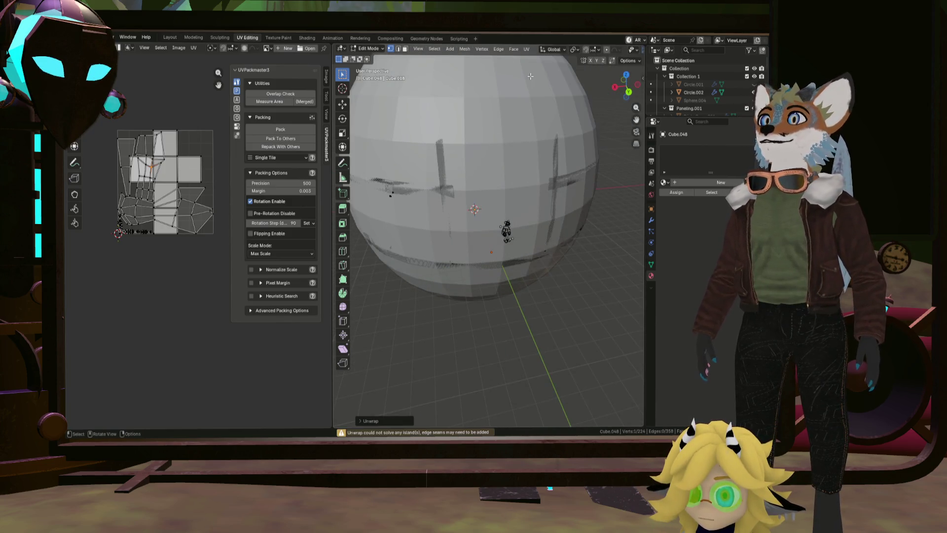
scroll(428, 182, up, 3)
mouse_move(428, 182)
middle_down()
mouse_move(409, 193)
mouse_move(242, 194)
middle_up()
Step: Return to the Layout workspace and start editing the side pillar object Cube.048
click(170, 38)
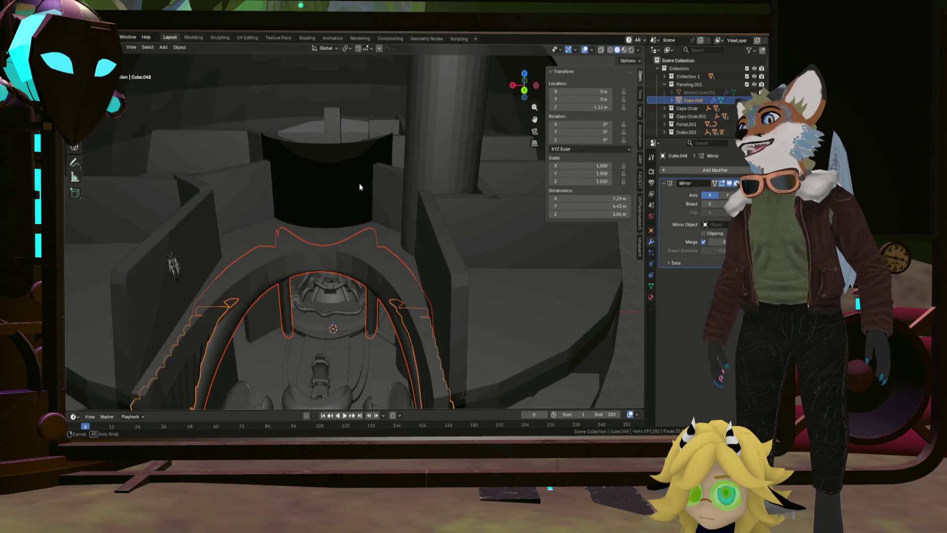
click(233, 214)
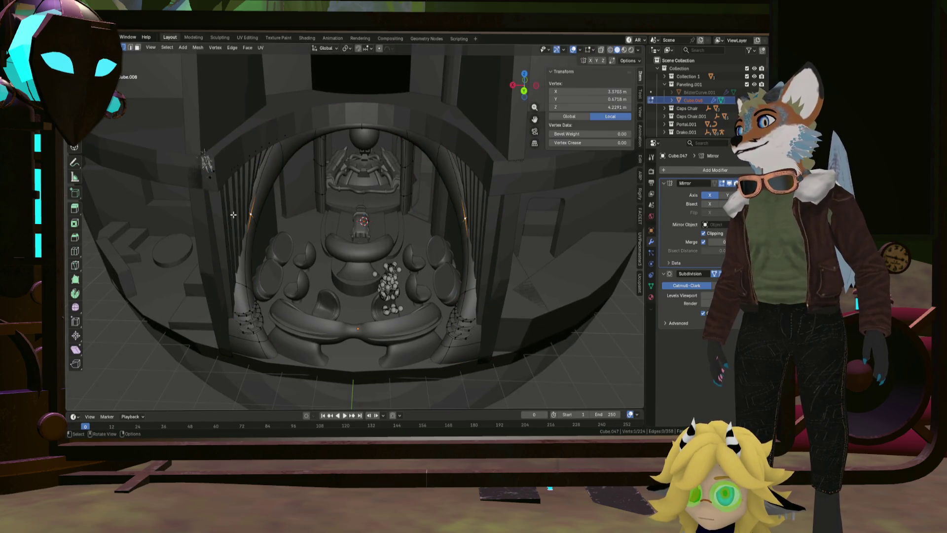
key(Tab)
click(224, 221)
key(Tab)
middle_drag(225, 221, 291, 191)
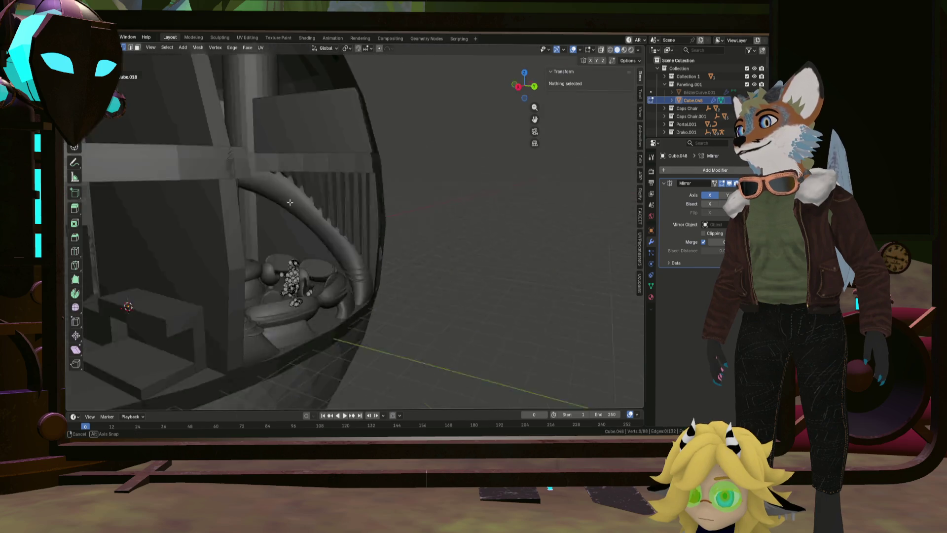
Step: Show the pillars in solid see-through shading and orbit to view them
key(shift+z)
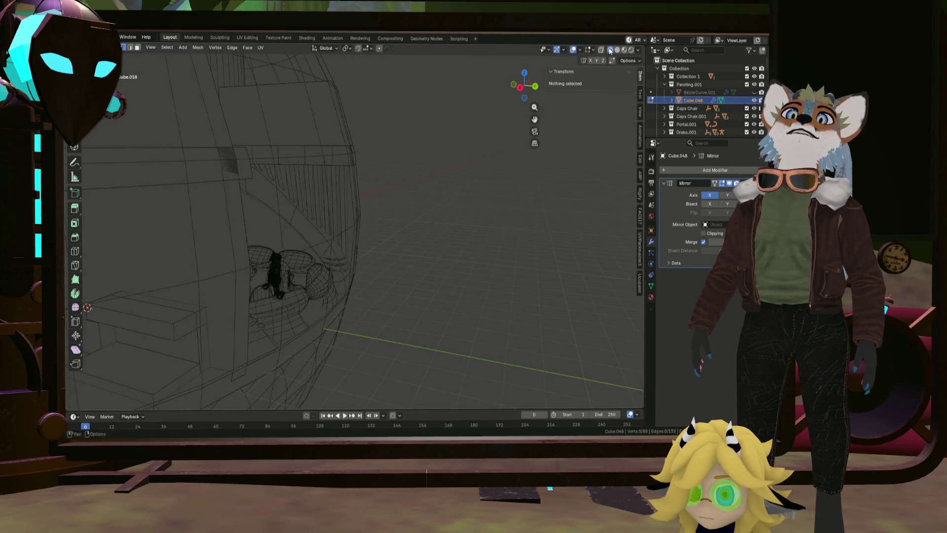
shift+middle_drag(255, 272, 601, 44)
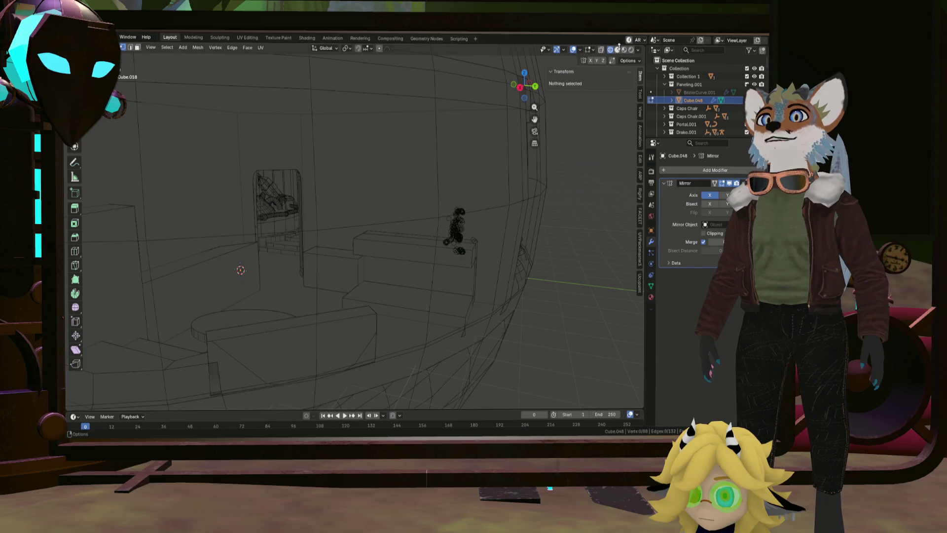
click(617, 47)
click(600, 50)
middle_drag(554, 89, 456, 196)
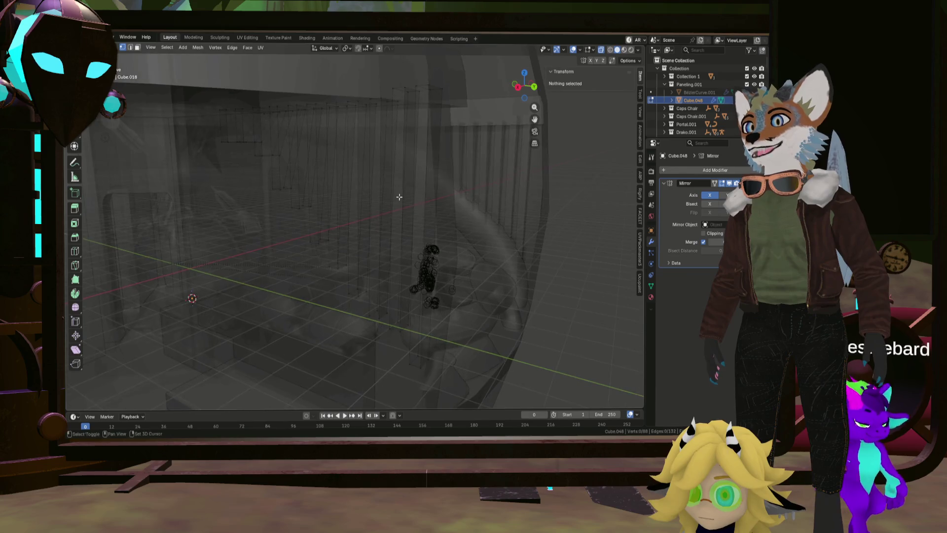
middle_drag(457, 197, 340, 160)
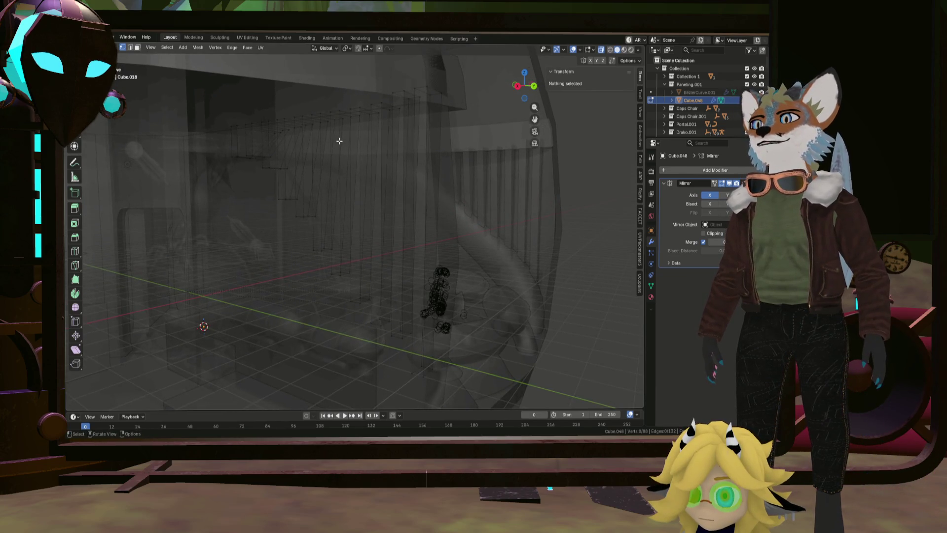
Step: Switch to face selection and pick a first face on the pillar row
click(137, 47)
middle_drag(332, 258, 423, 371)
click(422, 370)
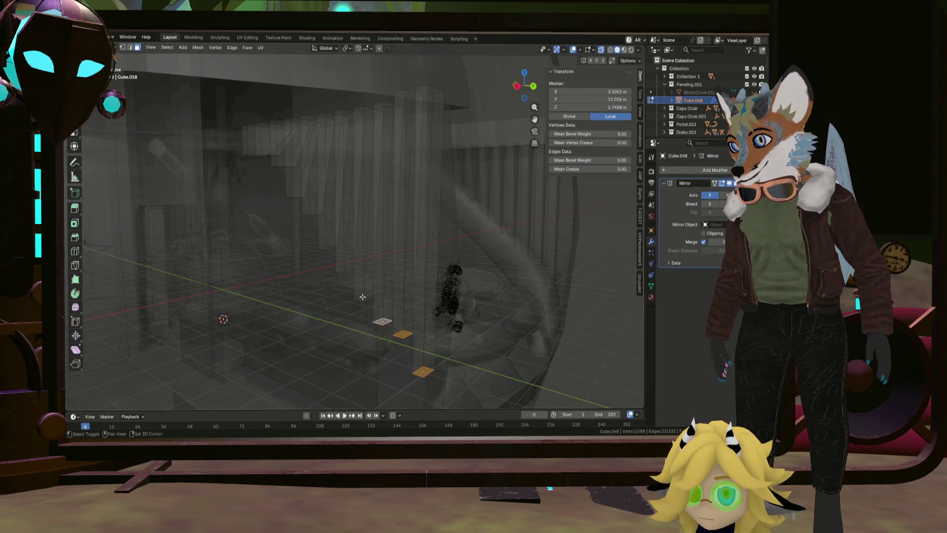
Step: Select the side and top faces of the first pillars along the row
mouse_move(344, 272)
middle_down()
mouse_move(311, 231)
mouse_move(330, 210)
middle_up()
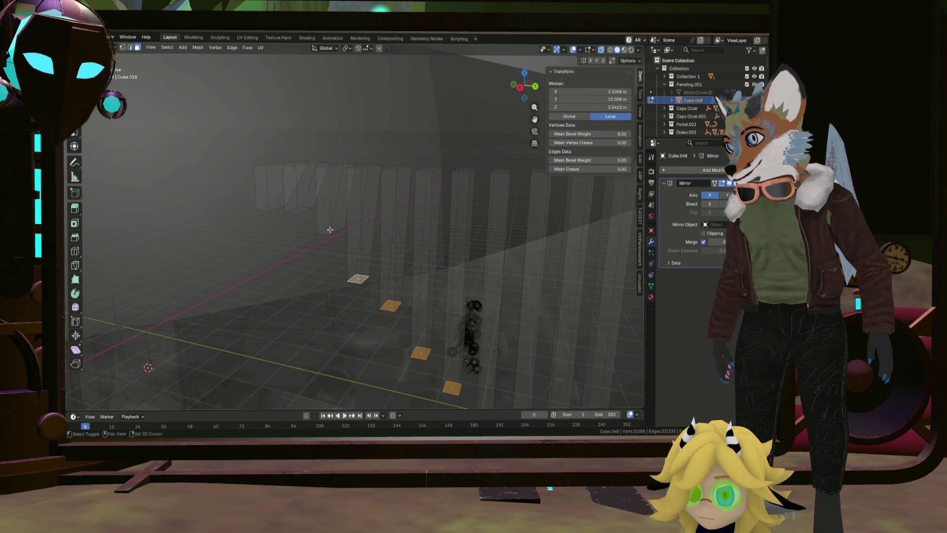
key(shift+d)
click(296, 209)
key(shift+d)
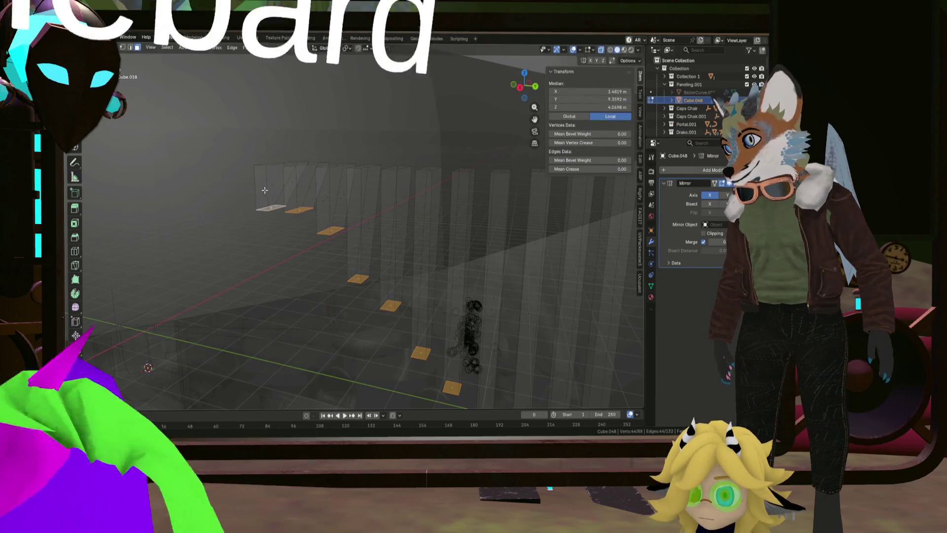
click(267, 163)
middle_drag(267, 163, 295, 122)
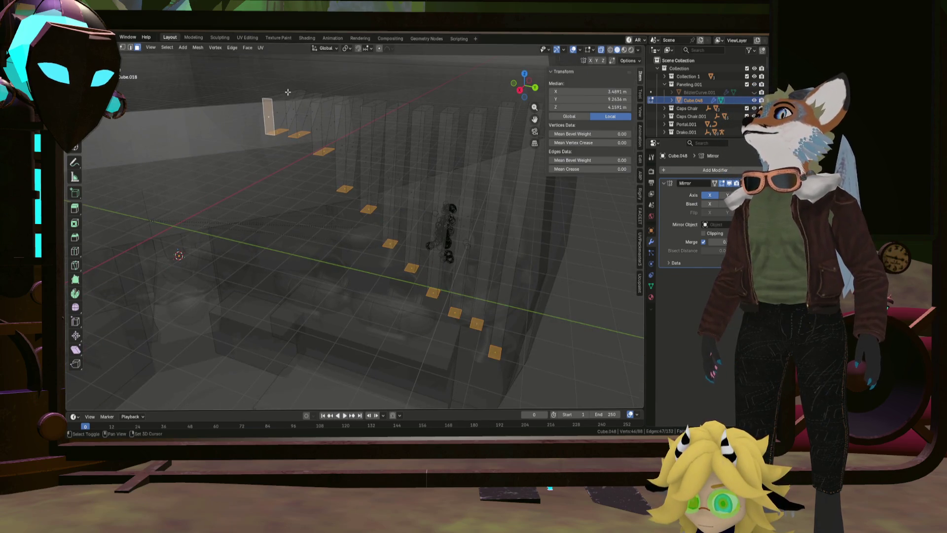
shift+click(285, 96)
shift+click(296, 103)
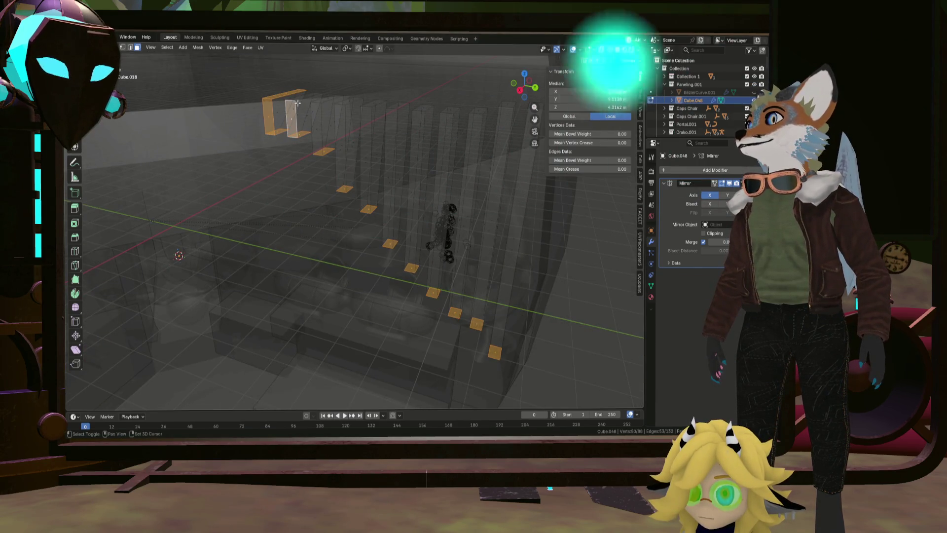
shift+click(296, 102)
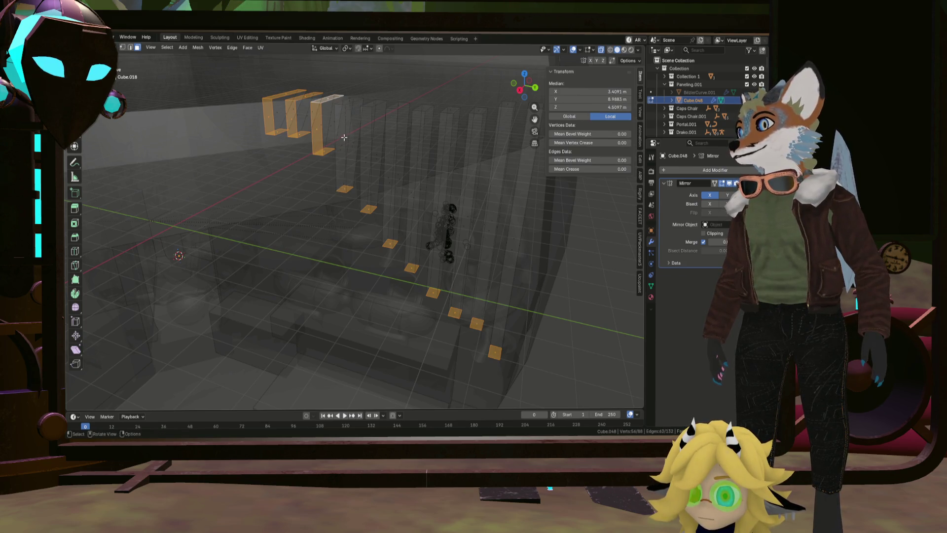
Step: Extend the selection across the next pillars' faces, viewing them from above
middle_drag(342, 146, 427, 270)
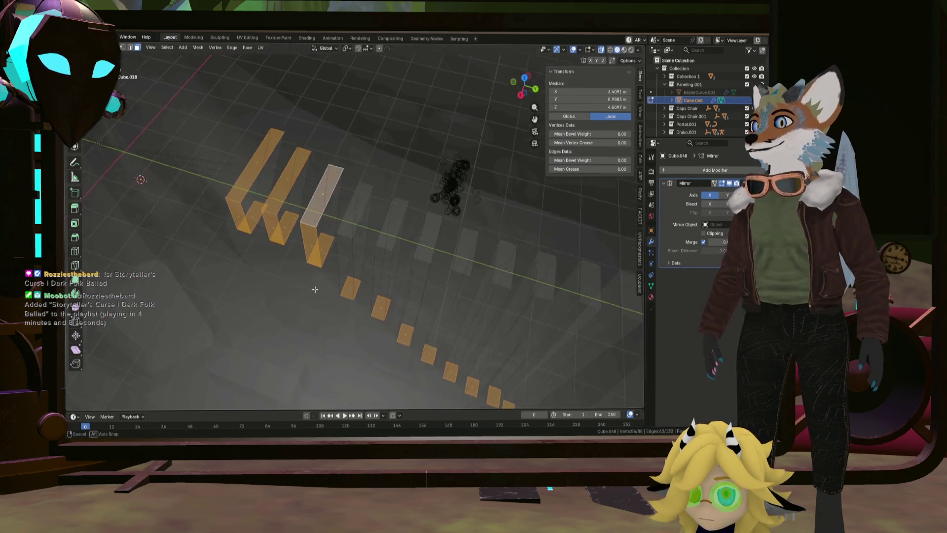
middle_drag(427, 270, 282, 222)
key(shift+d)
click(343, 273)
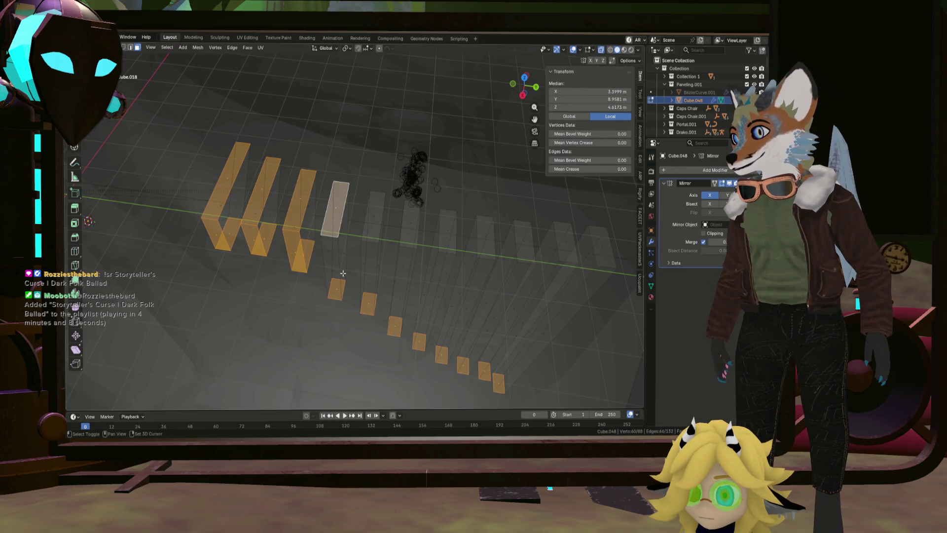
click(332, 273)
shift+click(371, 280)
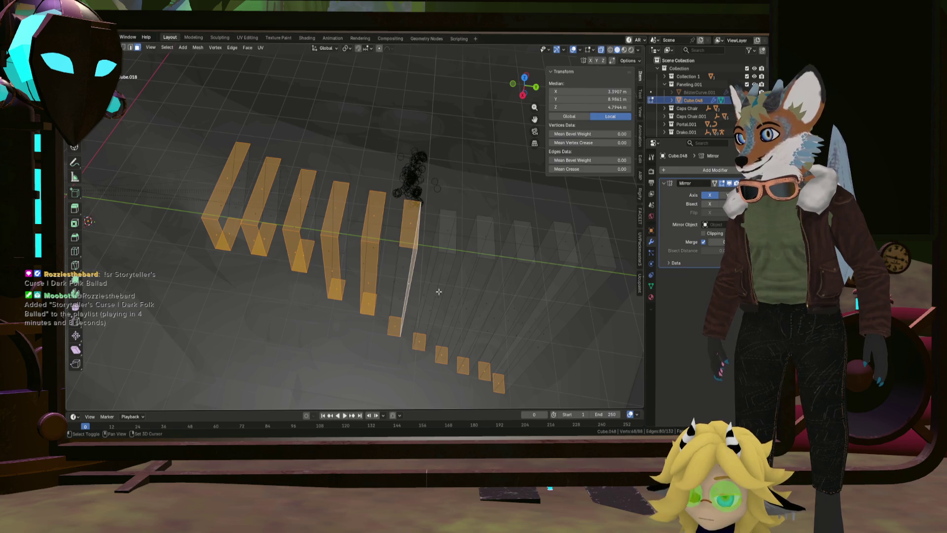
shift+click(402, 301)
shift+click(434, 312)
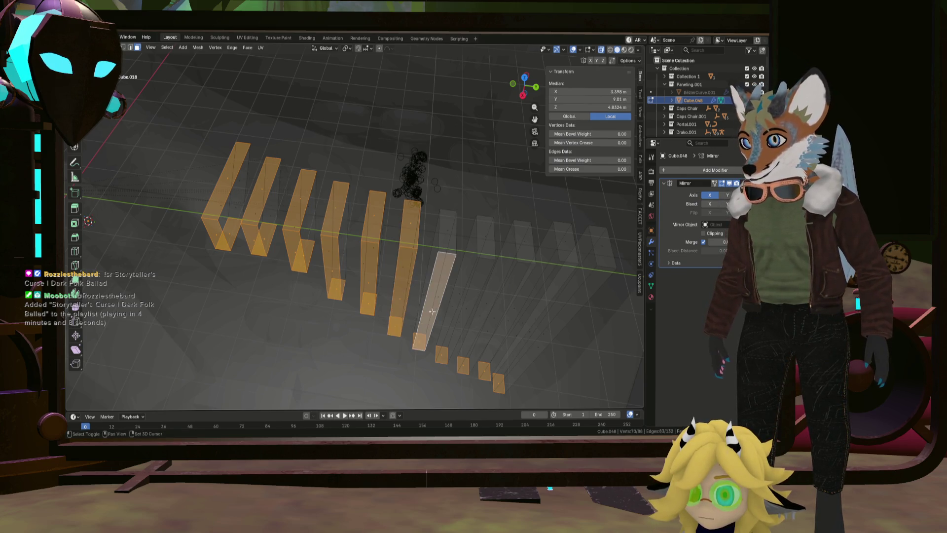
shift+click(443, 238)
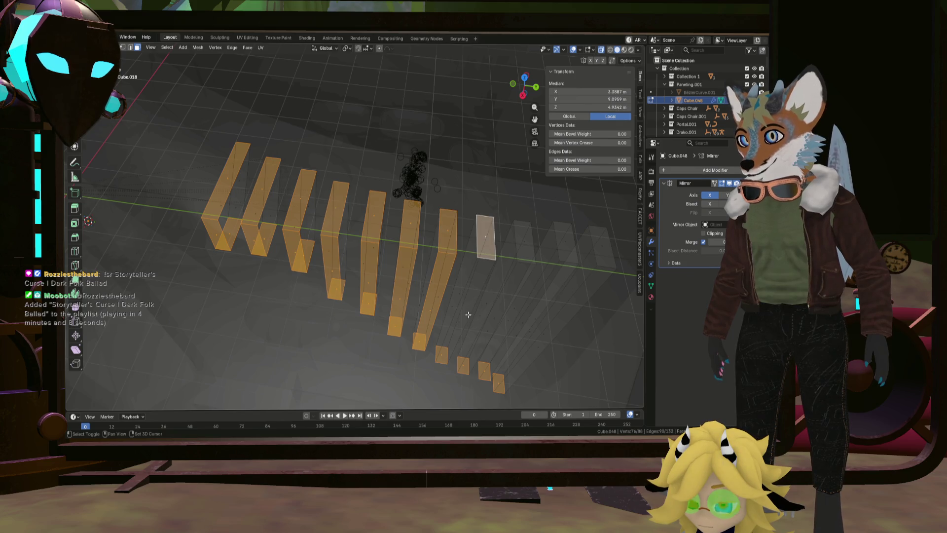
Step: Add the remaining pillar top and side faces further along the row to the selection
mouse_move(463, 315)
middle_down()
mouse_move(429, 234)
mouse_move(407, 227)
middle_up()
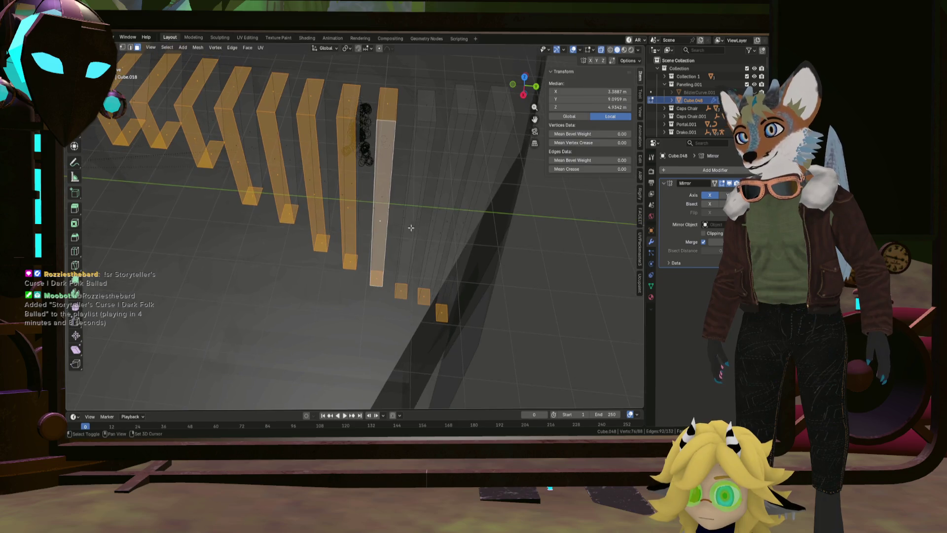
shift+click(423, 134)
shift+click(428, 103)
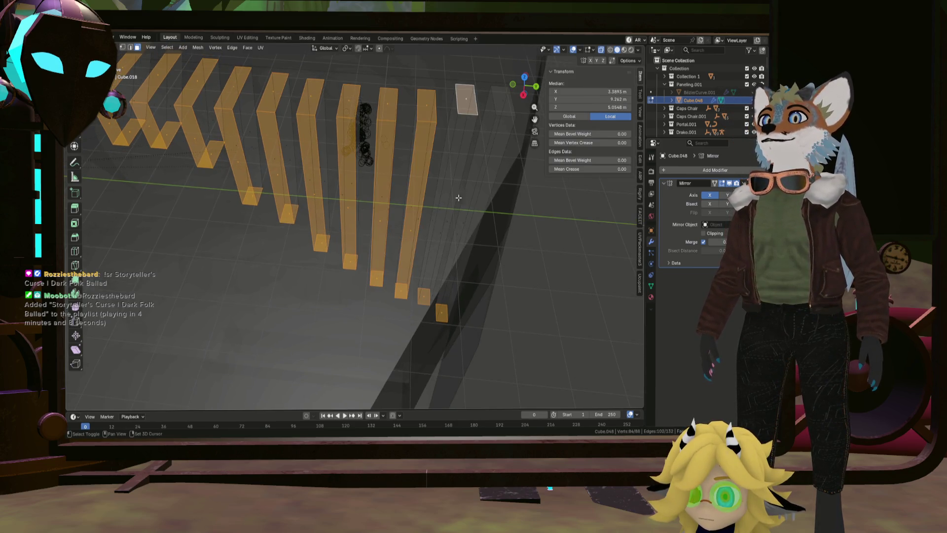
shift+click(440, 234)
mouse_move(439, 234)
middle_down()
mouse_move(417, 251)
mouse_move(426, 196)
middle_up()
shift+click(406, 157)
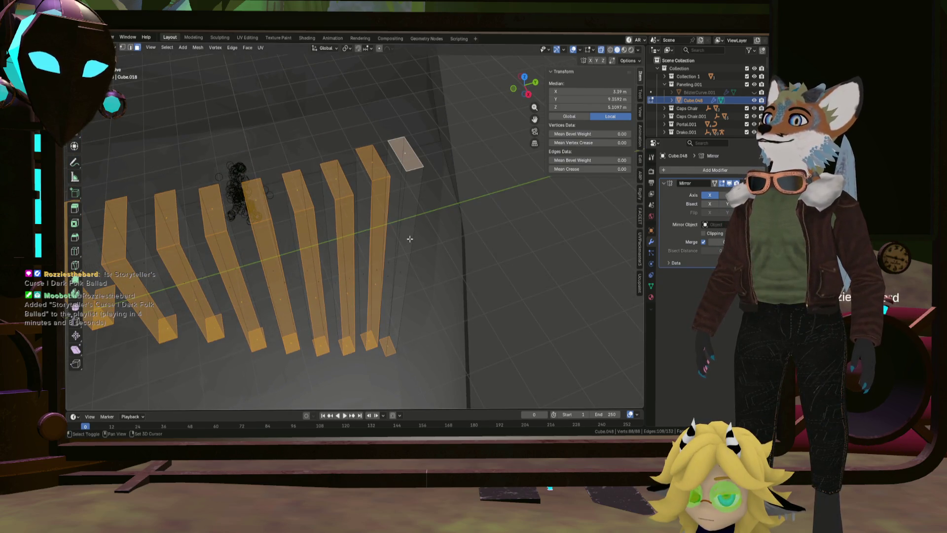
shift+click(408, 253)
mouse_move(408, 252)
middle_down()
mouse_move(540, 303)
mouse_move(390, 229)
mouse_move(434, 223)
mouse_move(362, 229)
mouse_move(400, 212)
mouse_move(379, 221)
middle_up()
Step: Delete the selected faces, then return to object mode with see-through view off
right_click(433, 222)
click(433, 222)
key(Tab)
key(alt+z)
scroll(399, 216, up, 3)
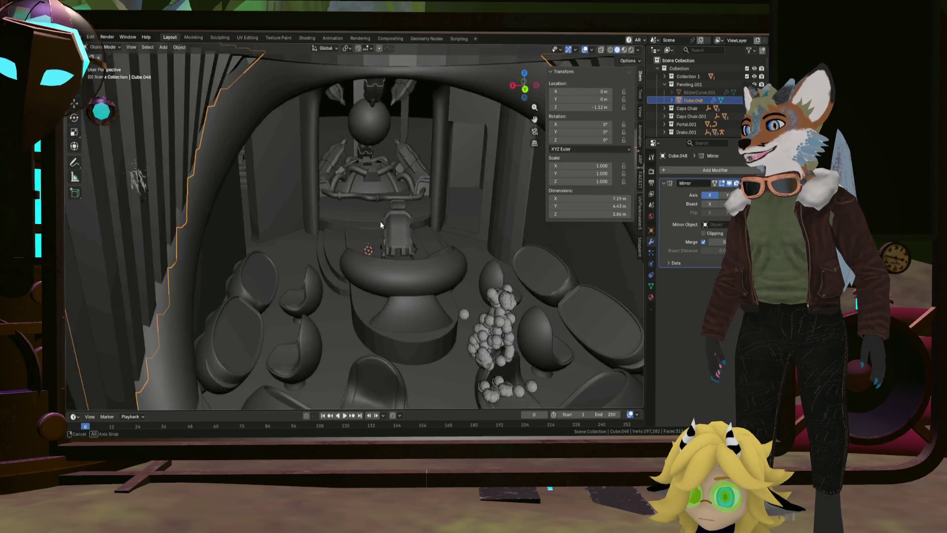
scroll(305, 183, down, 5)
Step: Select the curved arch object Cube.047 and switch to the UV Editing workspace
click(305, 183)
scroll(332, 195, down, 4)
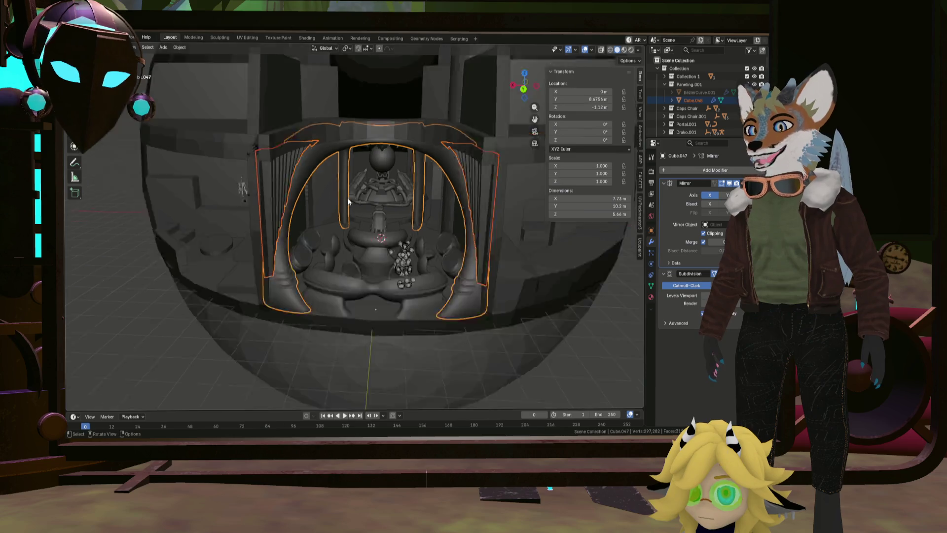
mouse_move(333, 195)
middle_down()
mouse_move(405, 223)
mouse_move(428, 168)
mouse_move(328, 183)
mouse_move(405, 198)
middle_up()
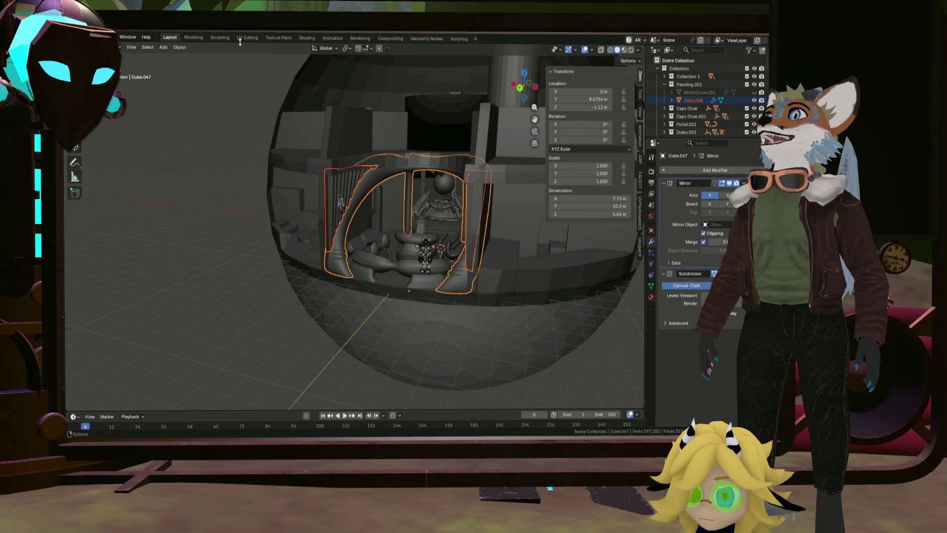
click(244, 38)
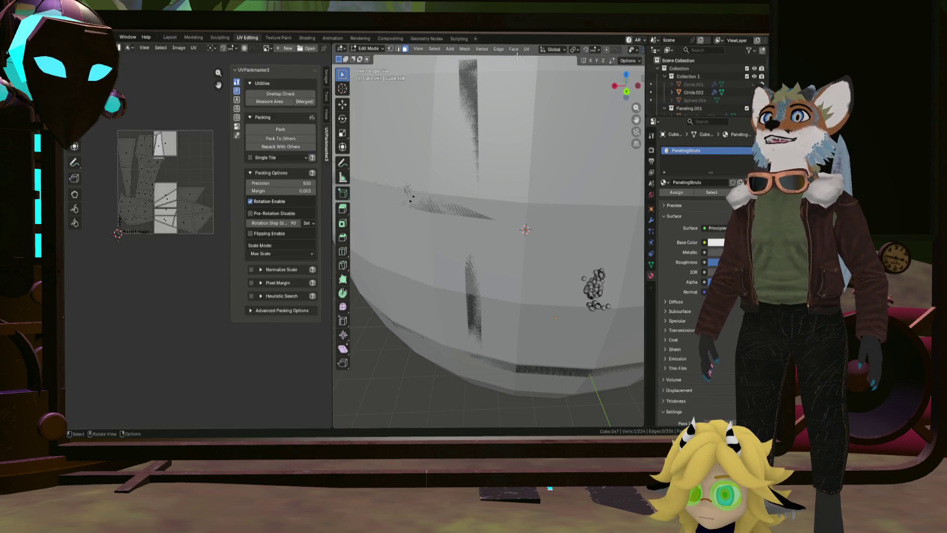
Step: Select all of the arch mesh and unwrap its UVs again
key(a)
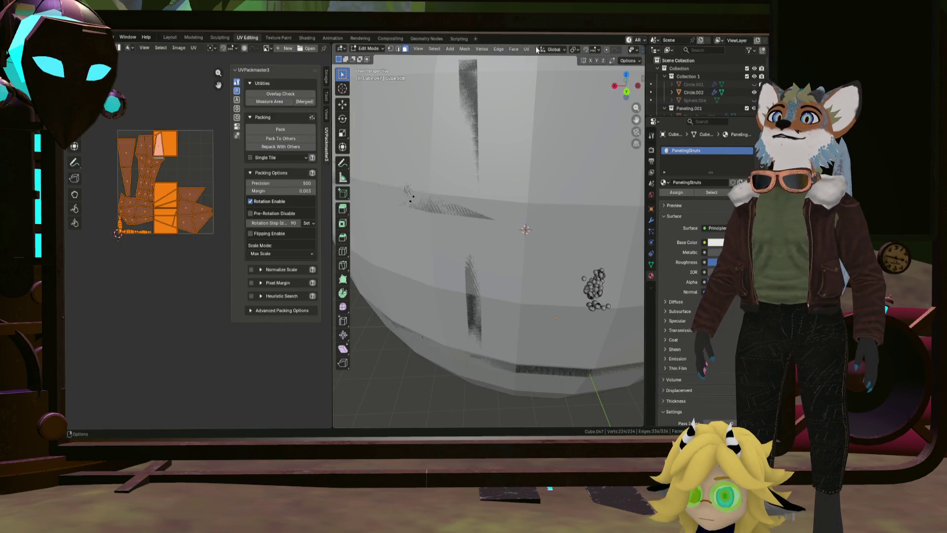
click(527, 49)
click(533, 76)
scroll(133, 215, up, 3)
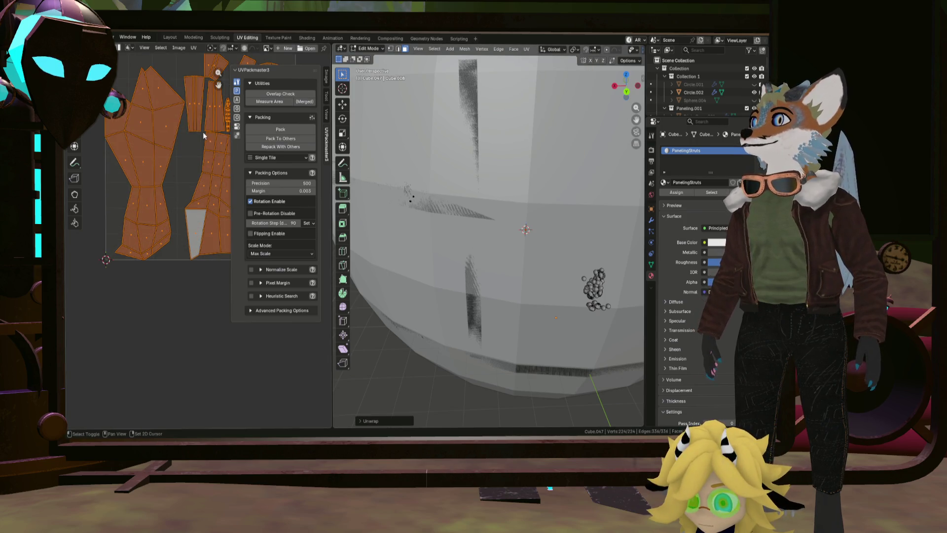
scroll(133, 216, down, 2)
scroll(182, 210, up, 2)
scroll(182, 210, up, 3)
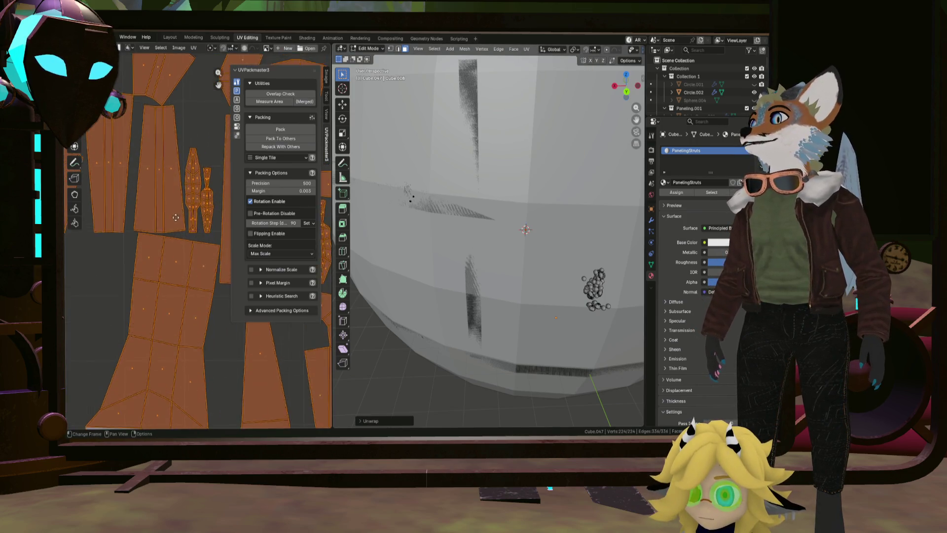
scroll(182, 210, down, 2)
middle_drag(182, 210, 183, 259)
scroll(211, 259, up, 2)
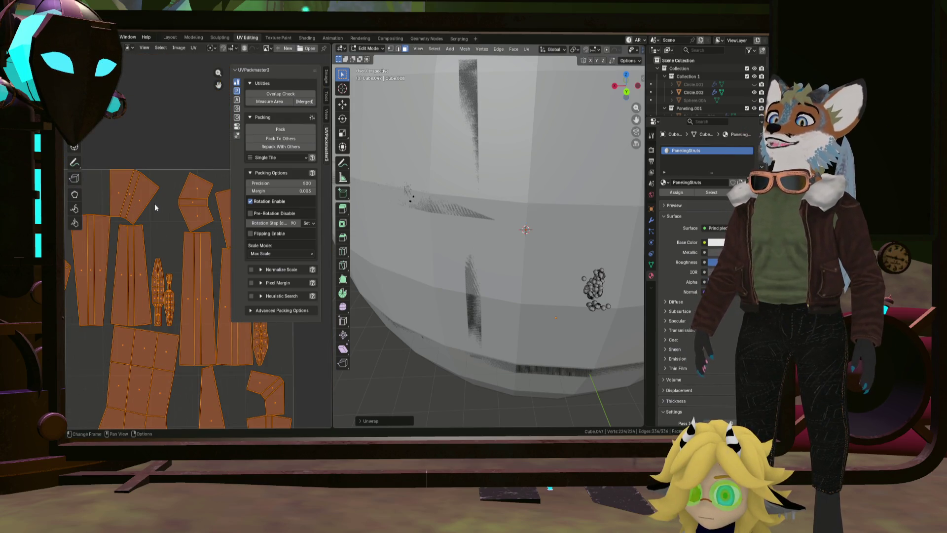
scroll(183, 220, down, 2)
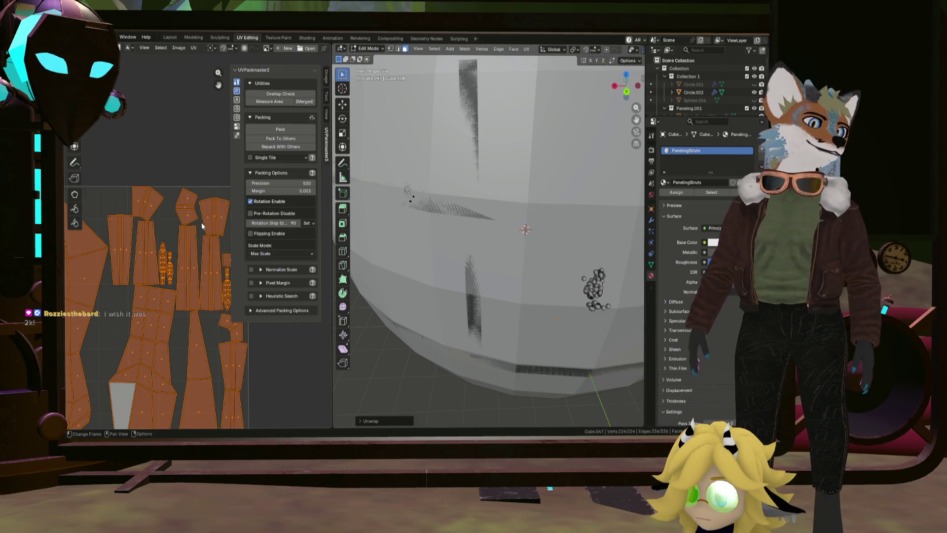
scroll(502, 223, down, 4)
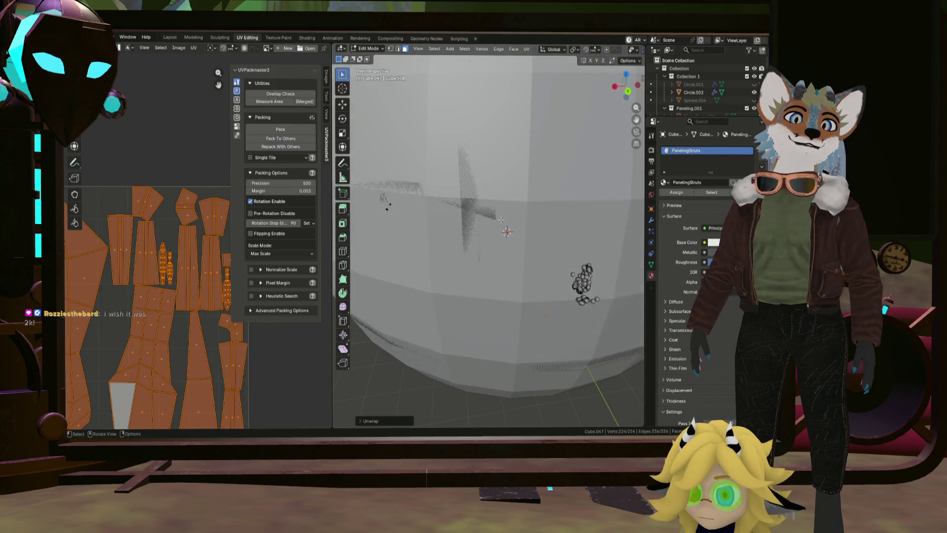
scroll(501, 224, down, 4)
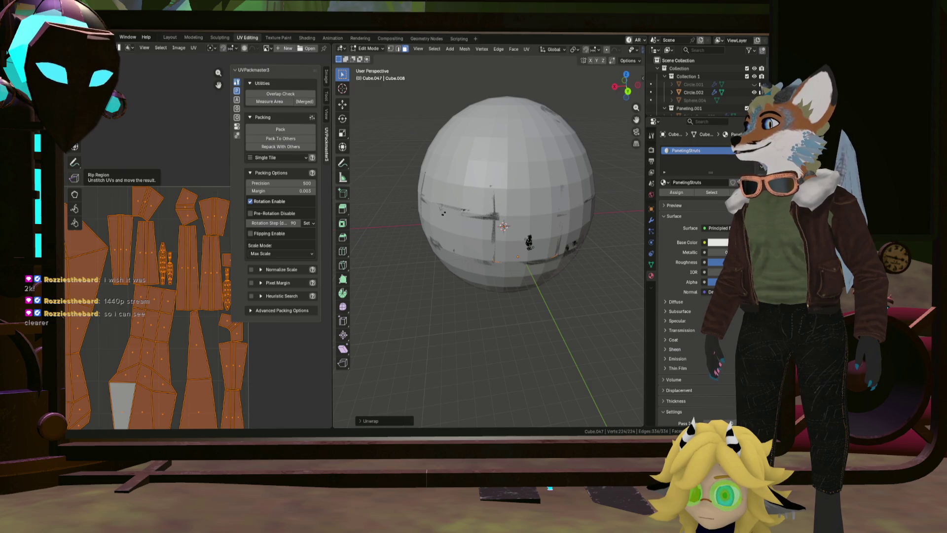
scroll(408, 241, up, 3)
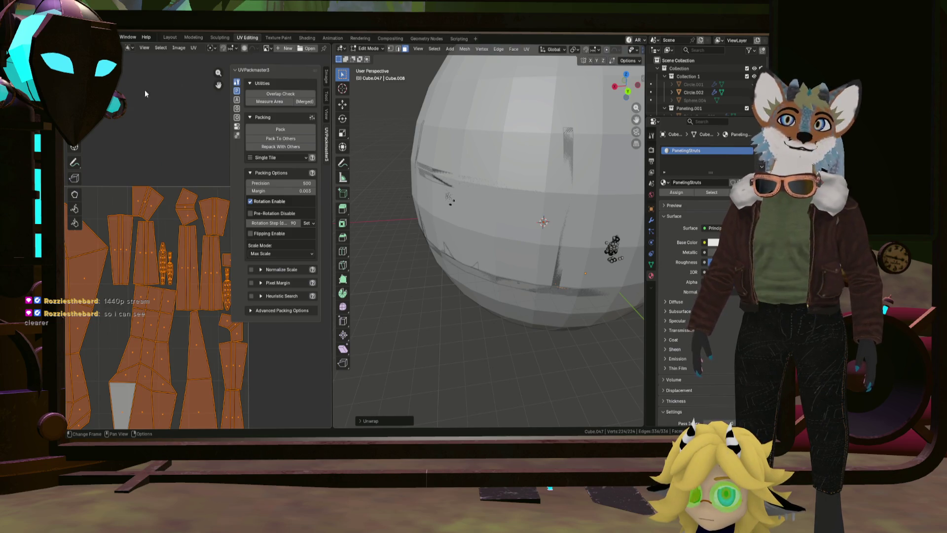
Step: Dismiss the File menu and switch back to the Layout workspace
click(77, 37)
key(Escape)
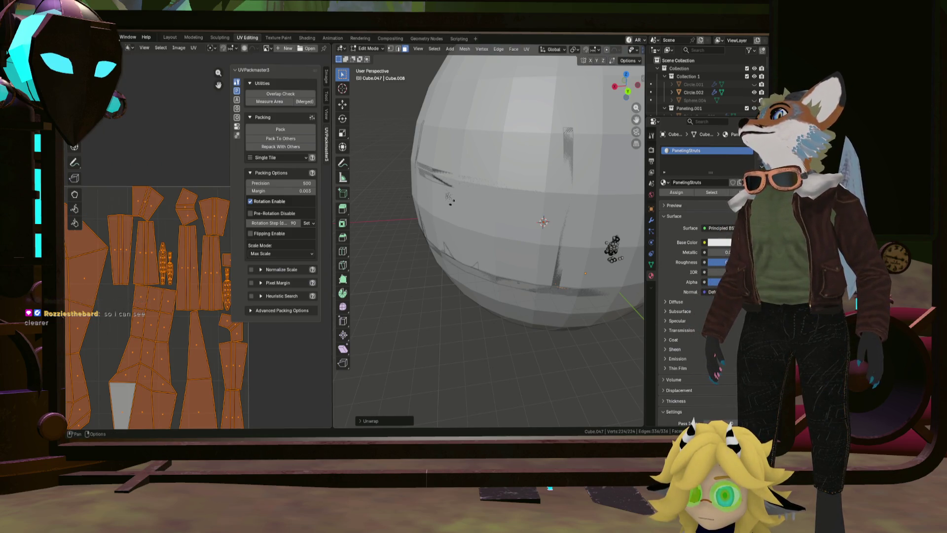
click(169, 37)
scroll(381, 171, up, 3)
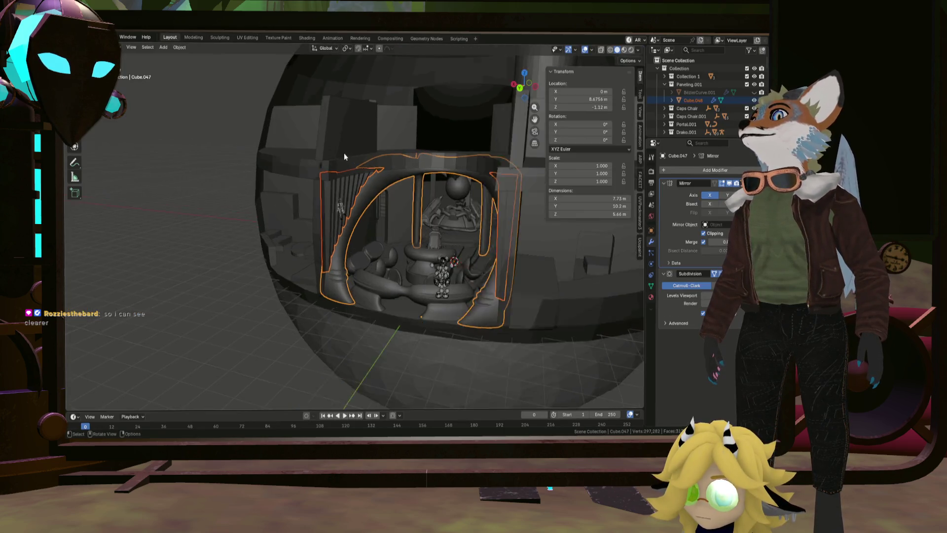
scroll(382, 171, up, 3)
middle_drag(380, 170, 357, 165)
scroll(360, 165, up, 3)
scroll(359, 162, down, 2)
scroll(359, 161, down, 1)
scroll(333, 190, down, 2)
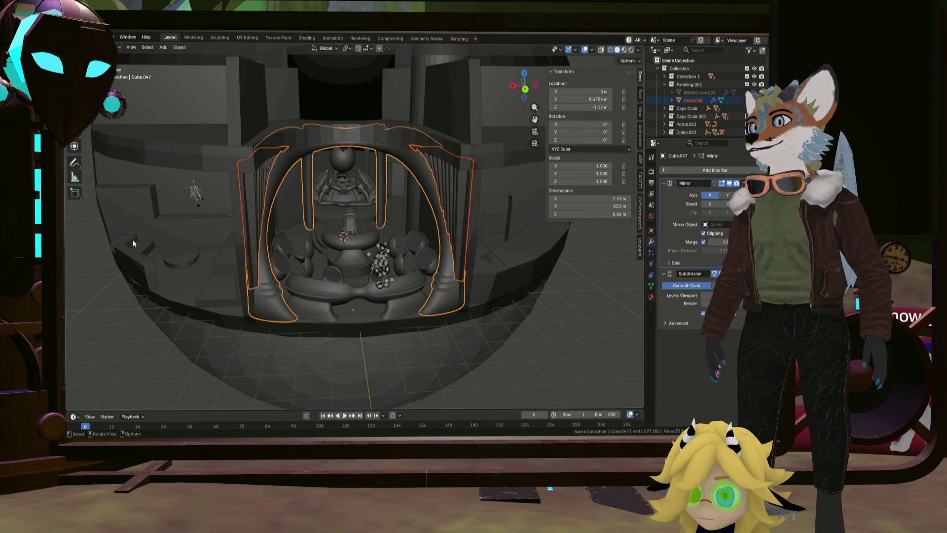
key(h)
middle_drag(229, 251, 248, 234)
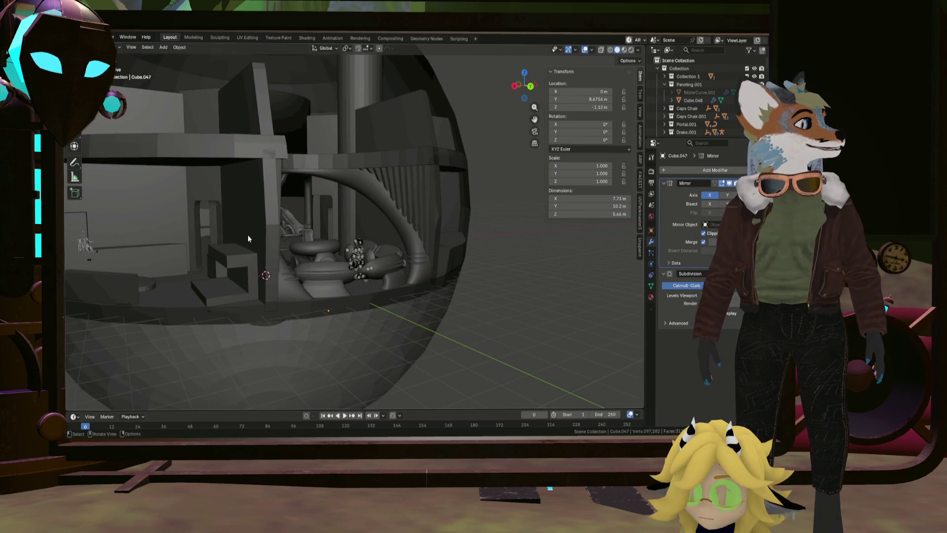
mouse_move(296, 157)
middle_down()
mouse_move(265, 253)
mouse_move(270, 240)
mouse_move(235, 222)
mouse_move(326, 235)
mouse_move(296, 258)
middle_up()
scroll(270, 240, up, 3)
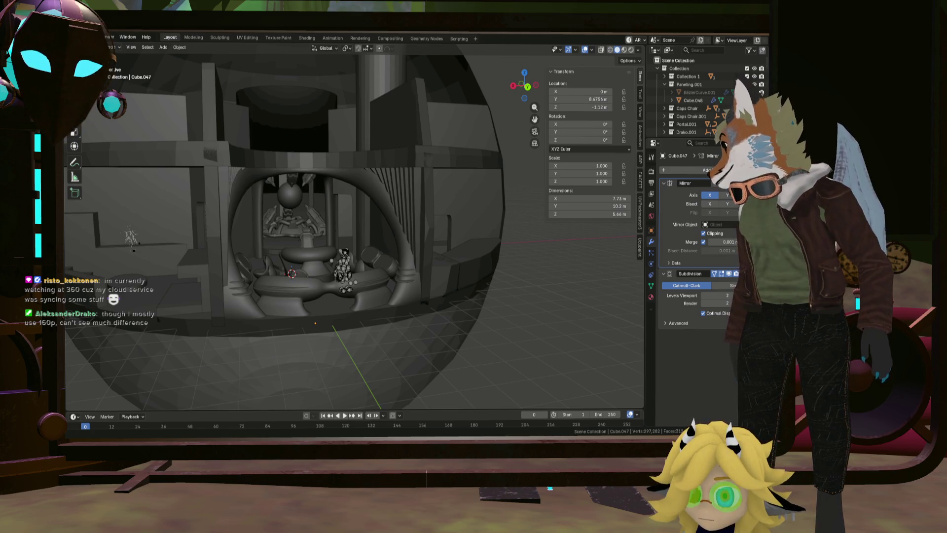
scroll(266, 248, up, 3)
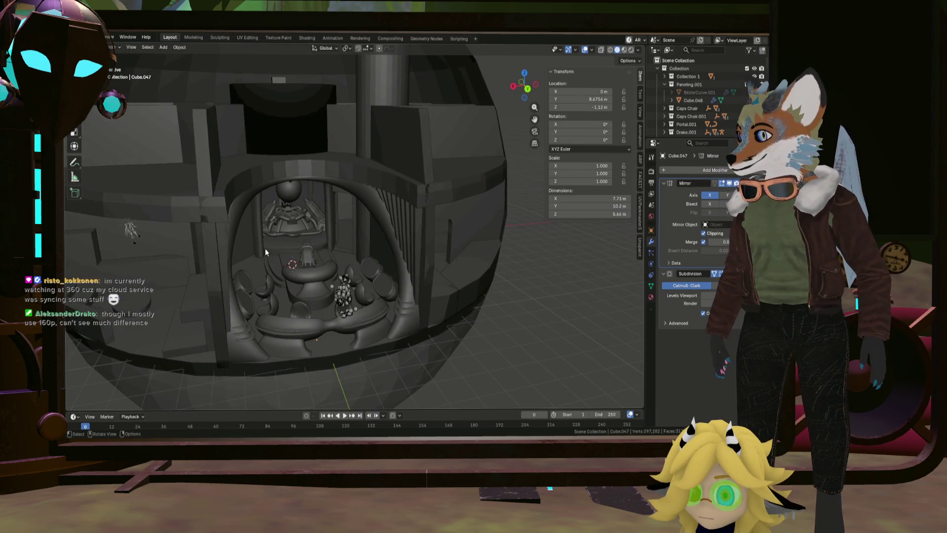
middle_drag(266, 248, 246, 269)
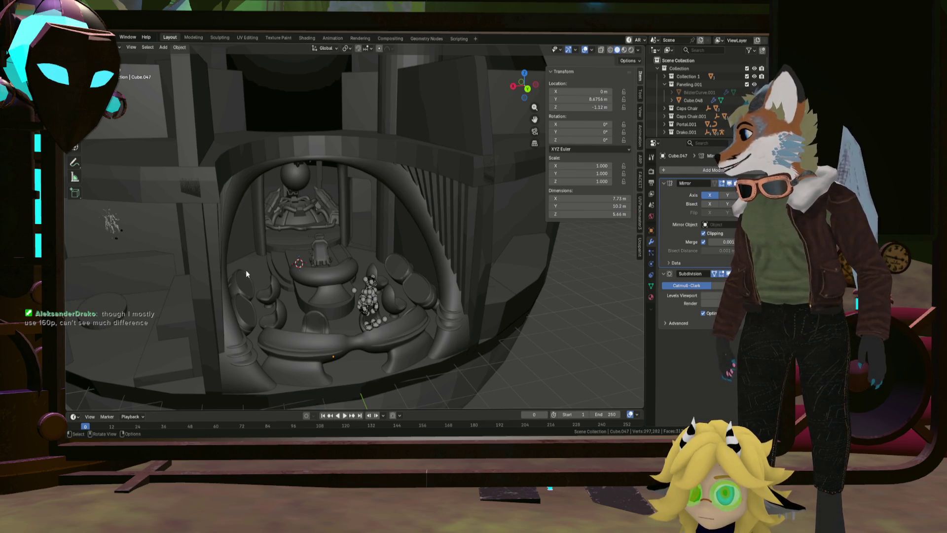
middle_drag(260, 260, 272, 250)
mouse_move(369, 254)
middle_down()
mouse_move(356, 265)
mouse_move(316, 236)
mouse_move(342, 230)
middle_up()
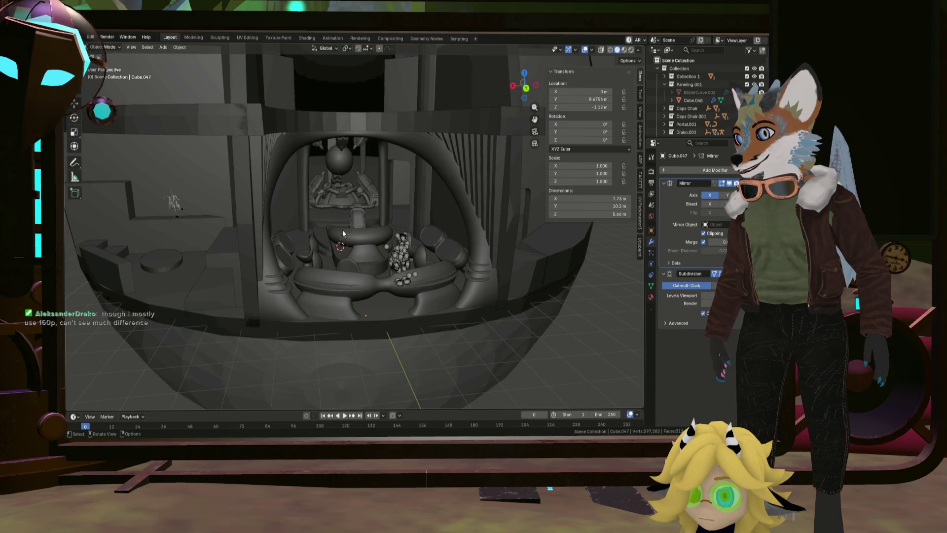
click(472, 263)
click(80, 37)
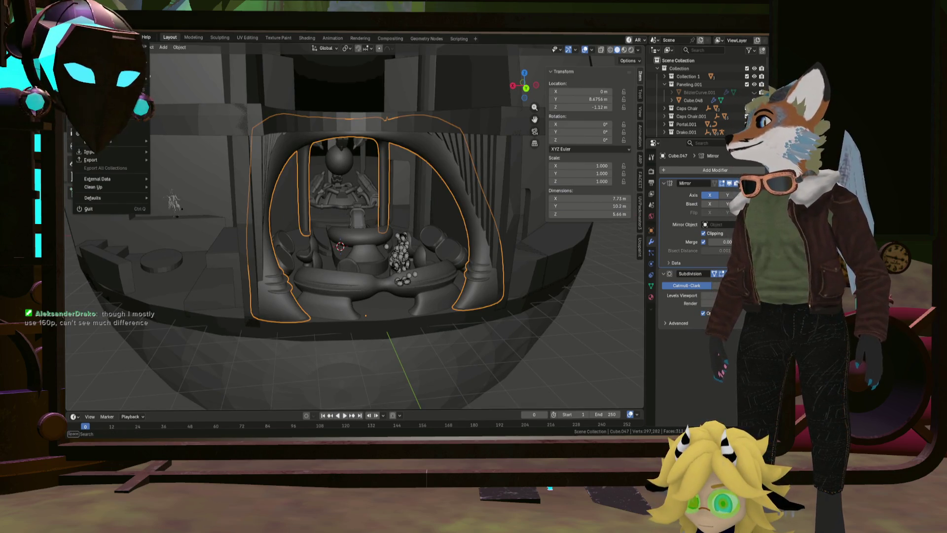
mouse_move(91, 159)
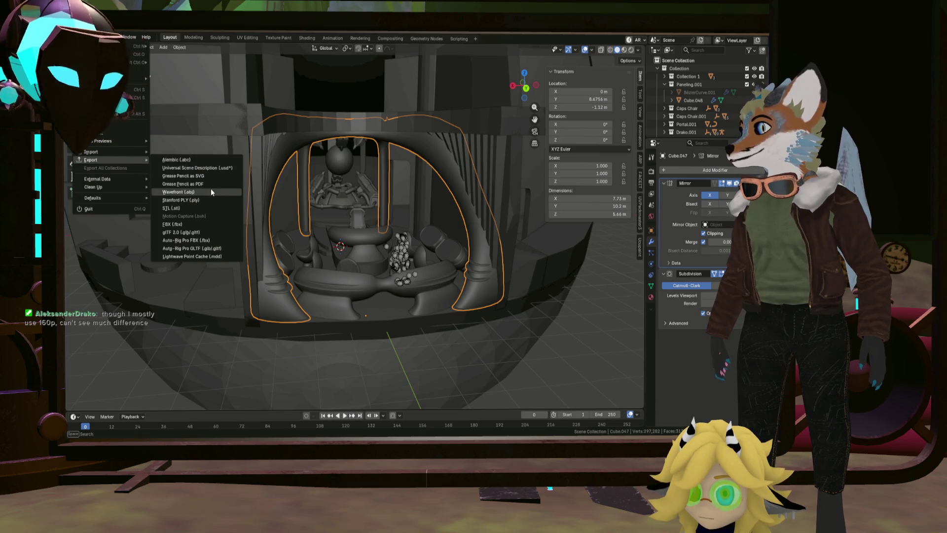
key(Escape)
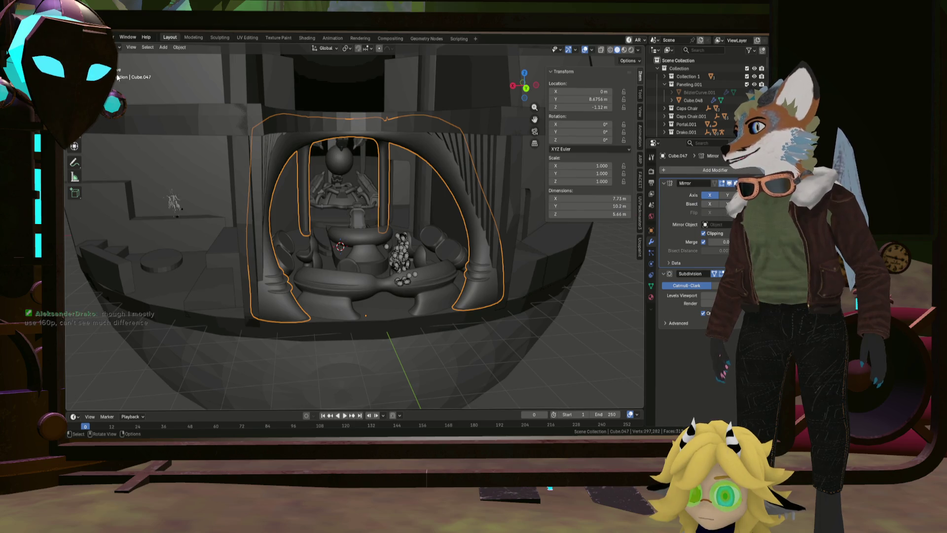
click(78, 37)
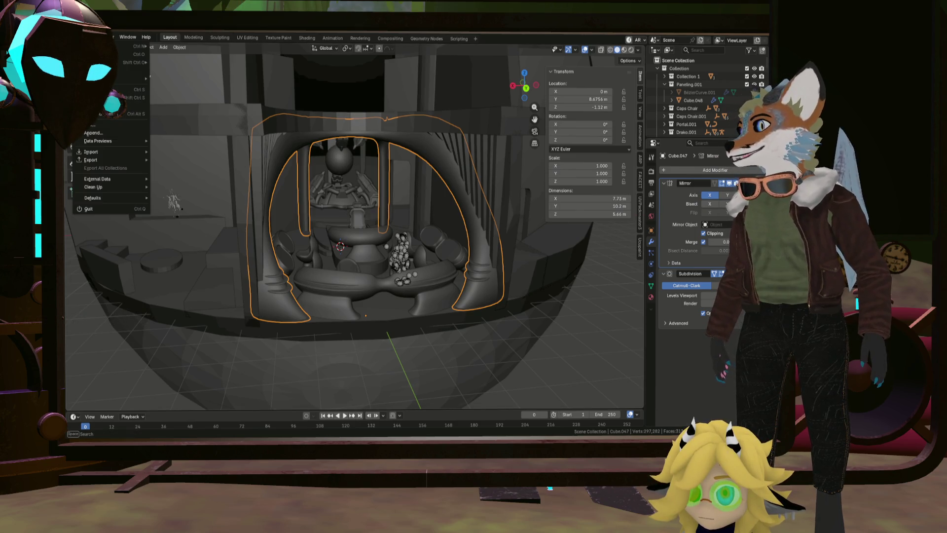
click(481, 180)
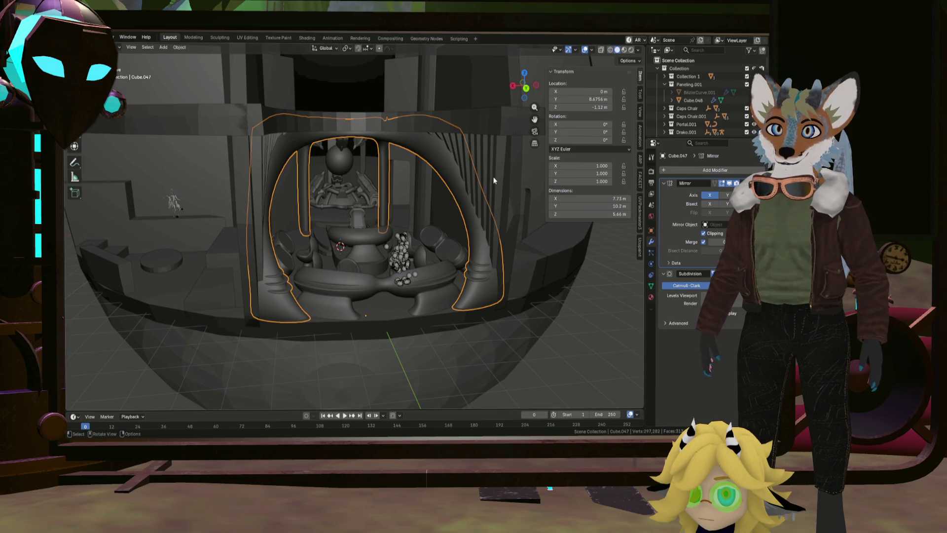
Step: Assign the existing PanelingStruts material to the ribbed side panels Cube.048
click(651, 296)
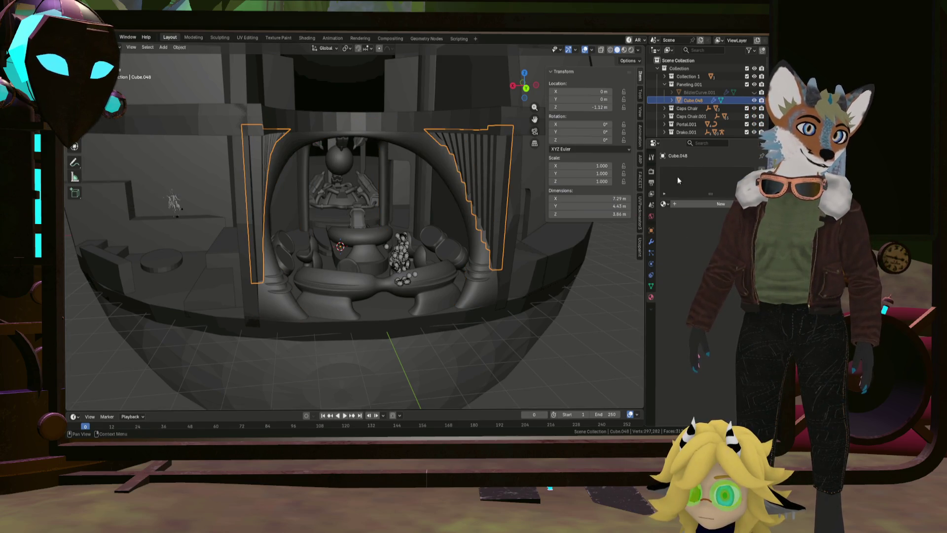
click(663, 204)
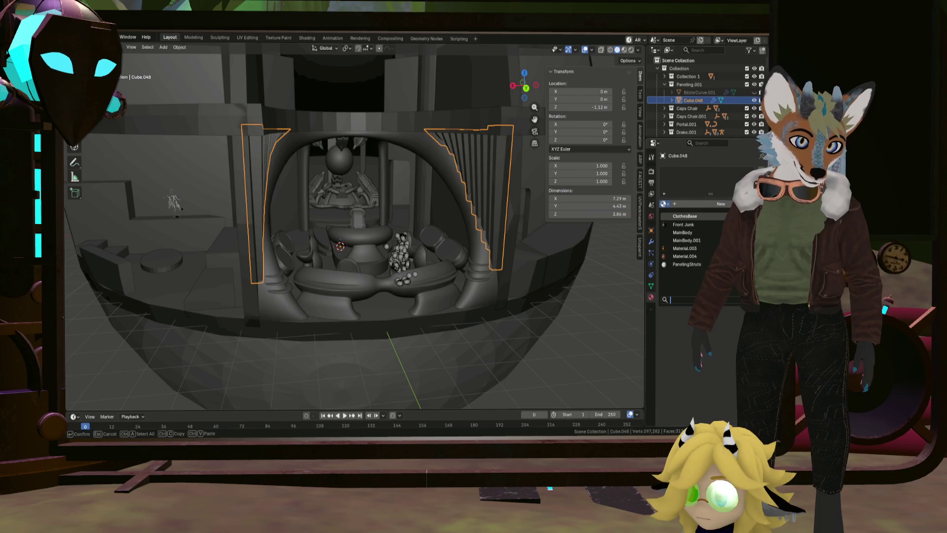
click(686, 264)
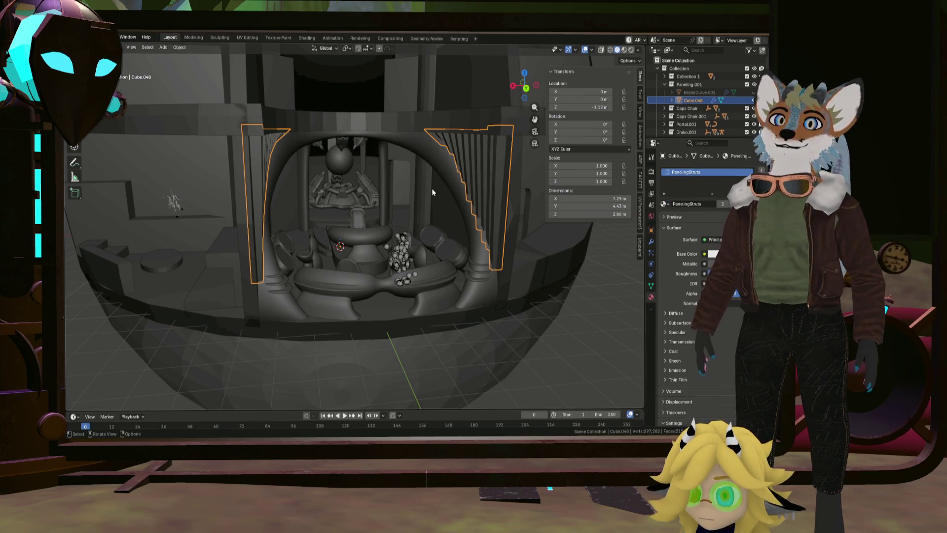
Step: Reselect the arch Cube.047 and bring up its export options
click(272, 262)
click(111, 37)
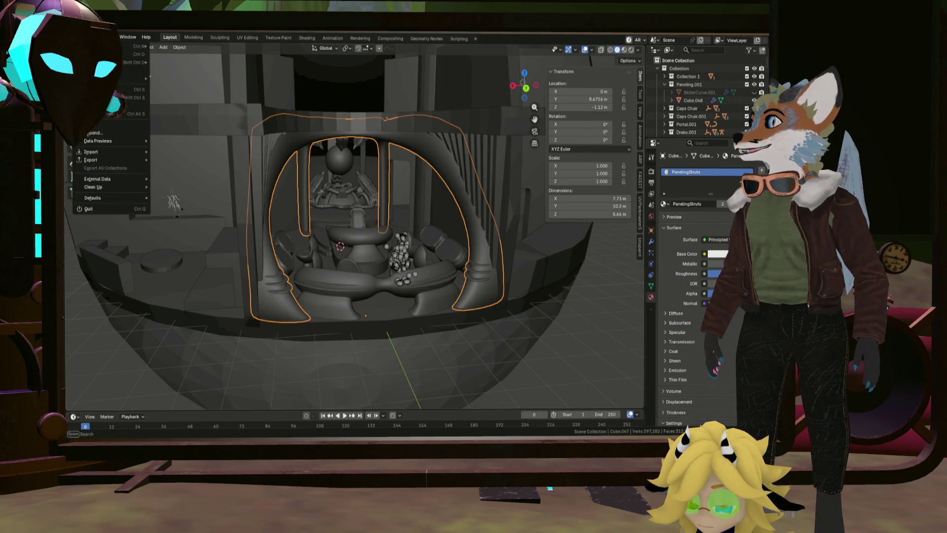
mouse_move(92, 159)
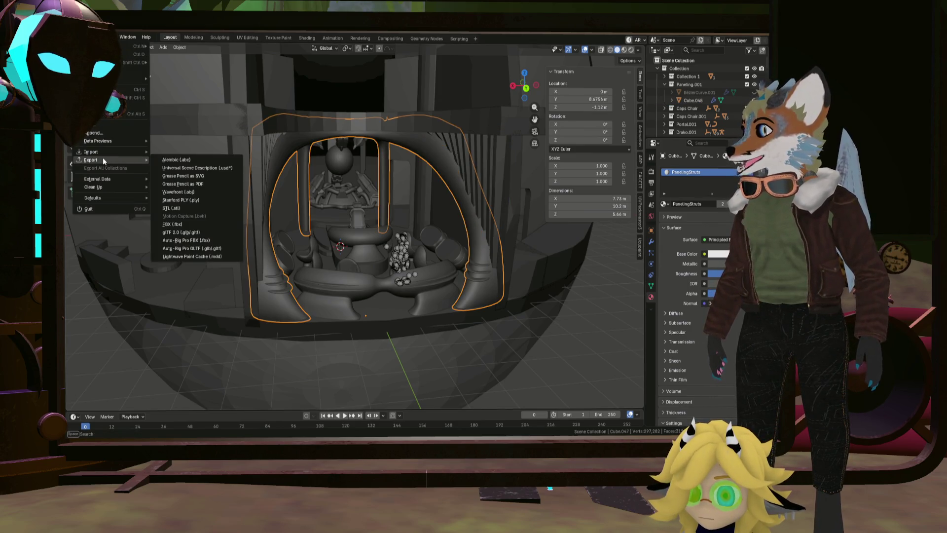
Step: Choose the export file format for the Cube.047 arch strut mesh
click(201, 225)
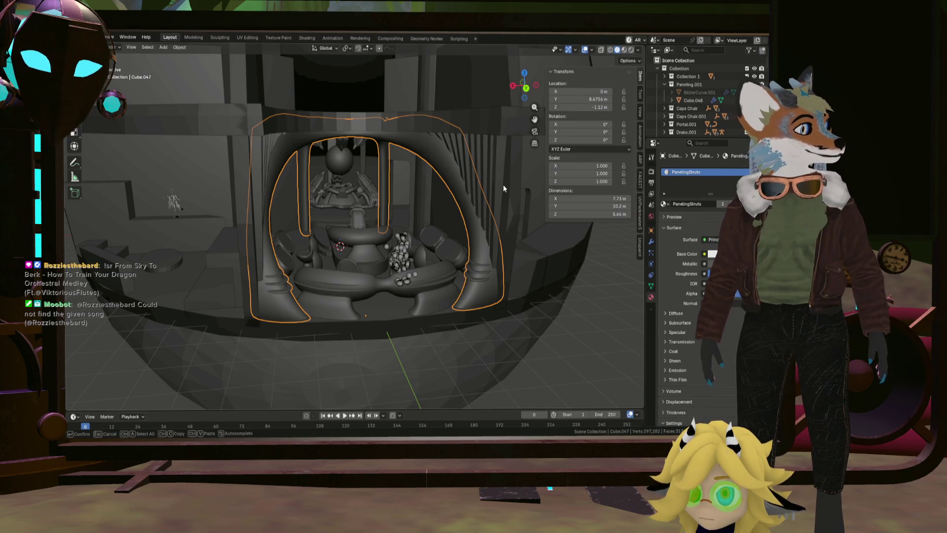
key(alt+h)
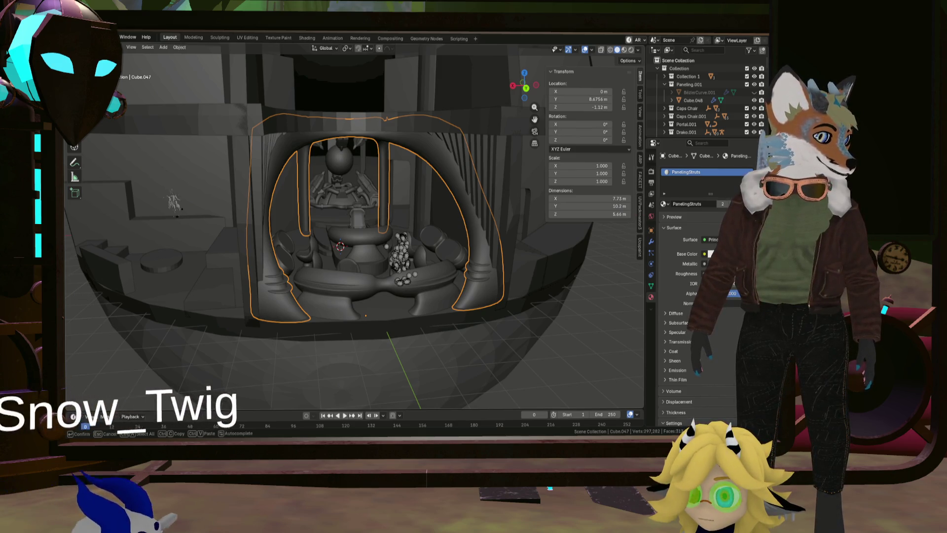
Step: Select the curved pillar Cube.001, check it from above, and save Greyboxing.blend
click(489, 164)
mouse_move(490, 164)
middle_down()
mouse_move(448, 224)
mouse_move(487, 238)
mouse_move(436, 193)
middle_up()
scroll(455, 206, up, 3)
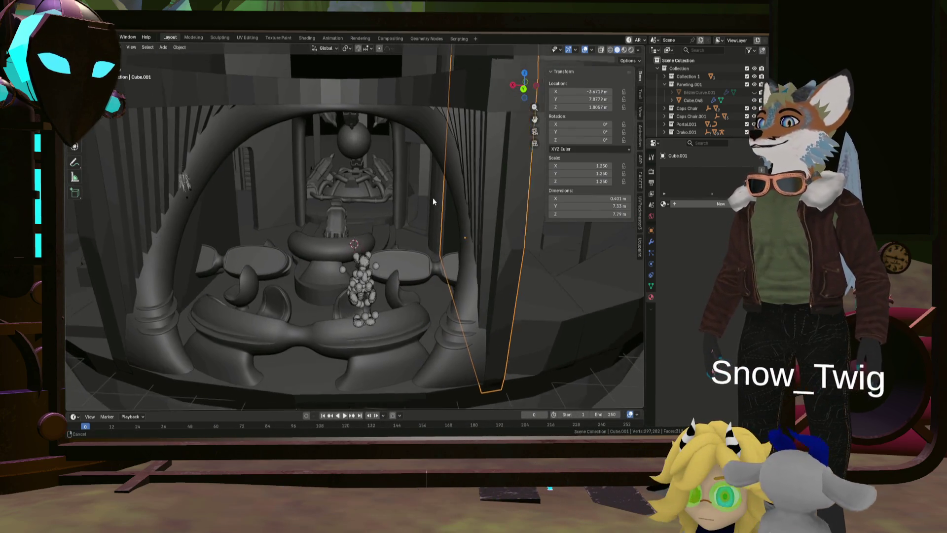
scroll(433, 197, down, 3)
scroll(455, 266, down, 4)
middle_drag(450, 246, 441, 243)
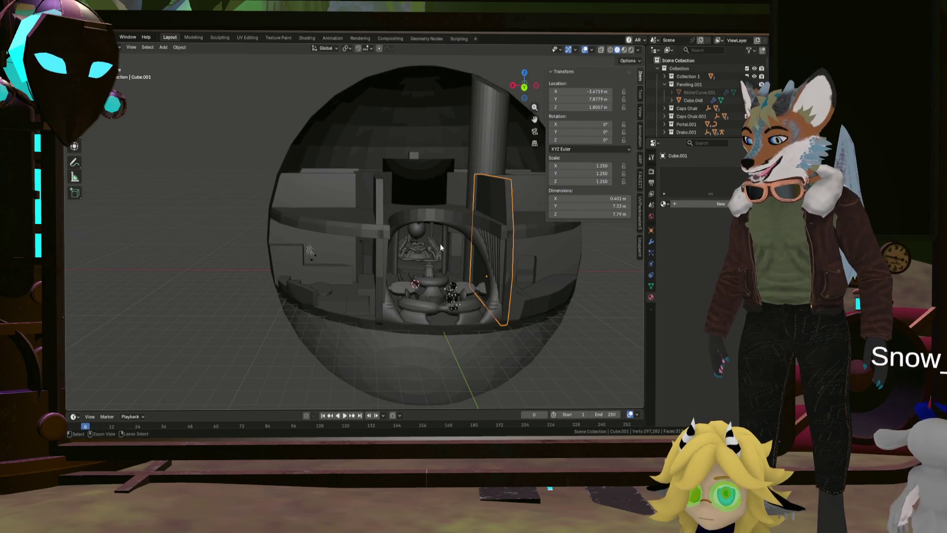
key(ctrl+s)
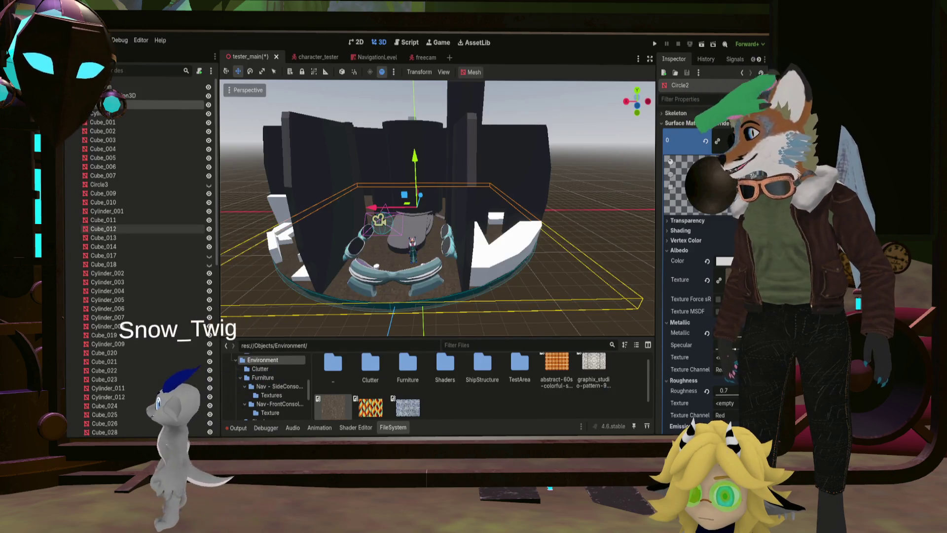
Step: Collapse the Cube/Cylinder node list and enter the ShipStructure folder holding NavigationRoomStruts.fbx
mouse_move(445, 185)
middle_down()
mouse_move(440, 210)
mouse_move(335, 207)
middle_up()
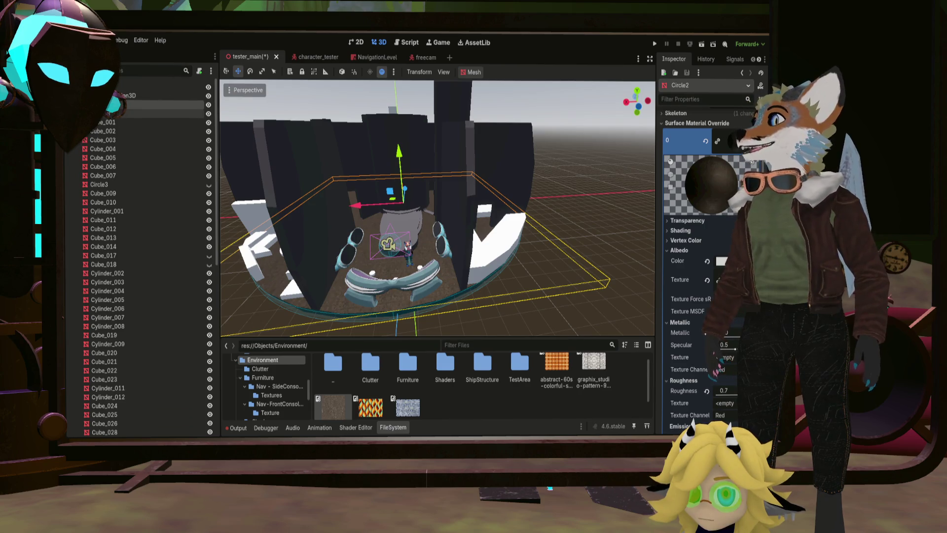
click(107, 95)
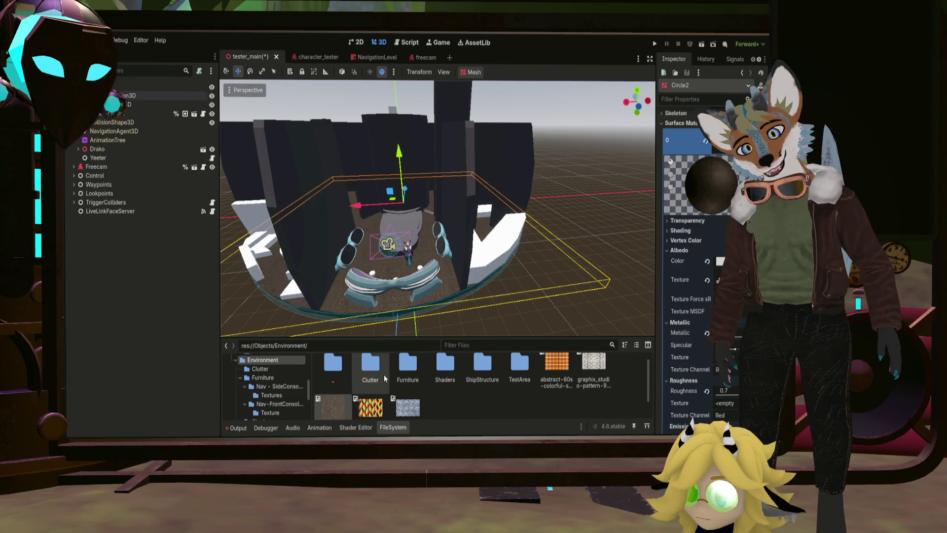
double_click(482, 366)
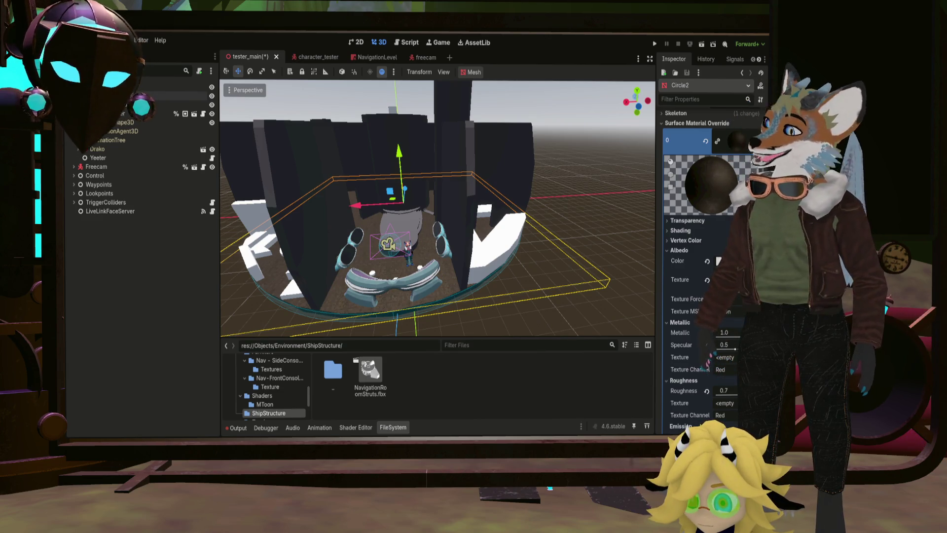
Step: Switch from Godot back to the Blender window
key(alt+Tab)
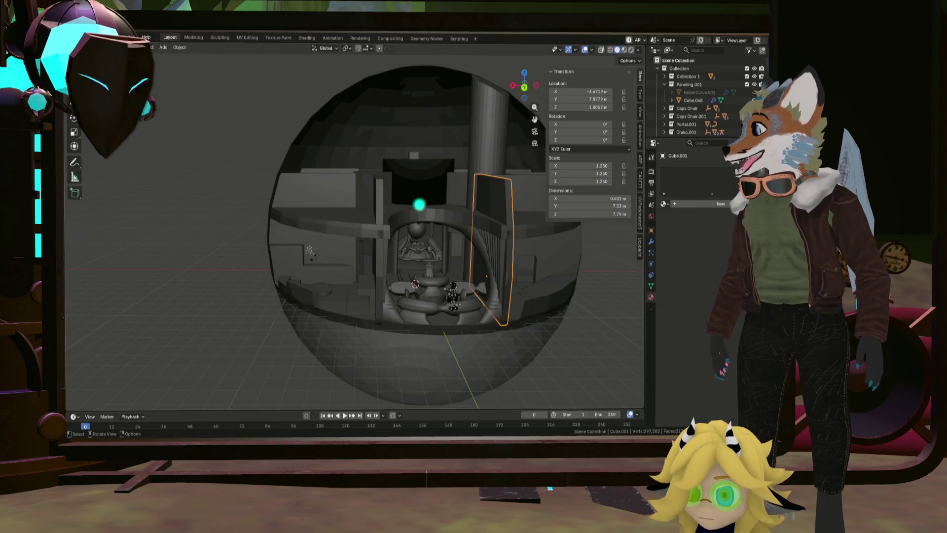
Step: Select the arch piece Cube.047 via Cube.048 and check the File > Export formats without exporting
click(499, 300)
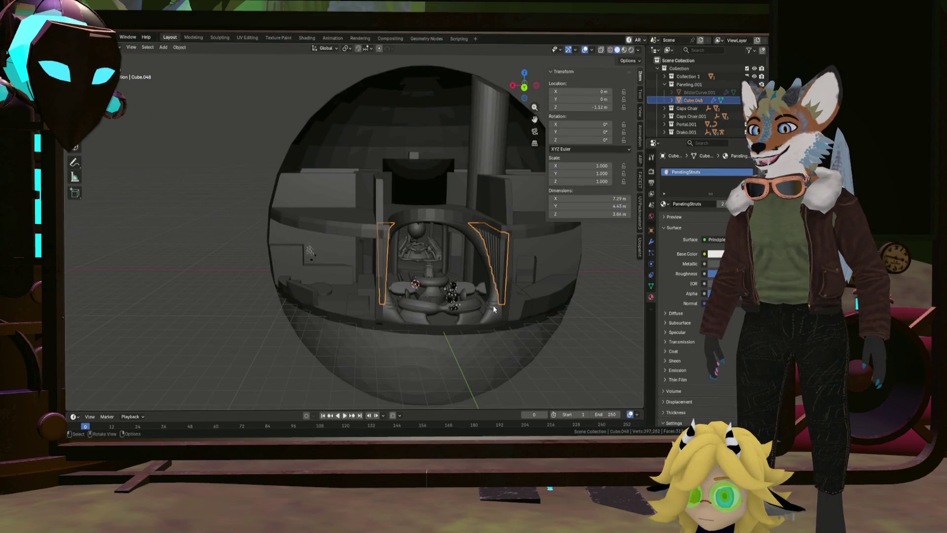
click(494, 309)
click(78, 38)
mouse_move(91, 160)
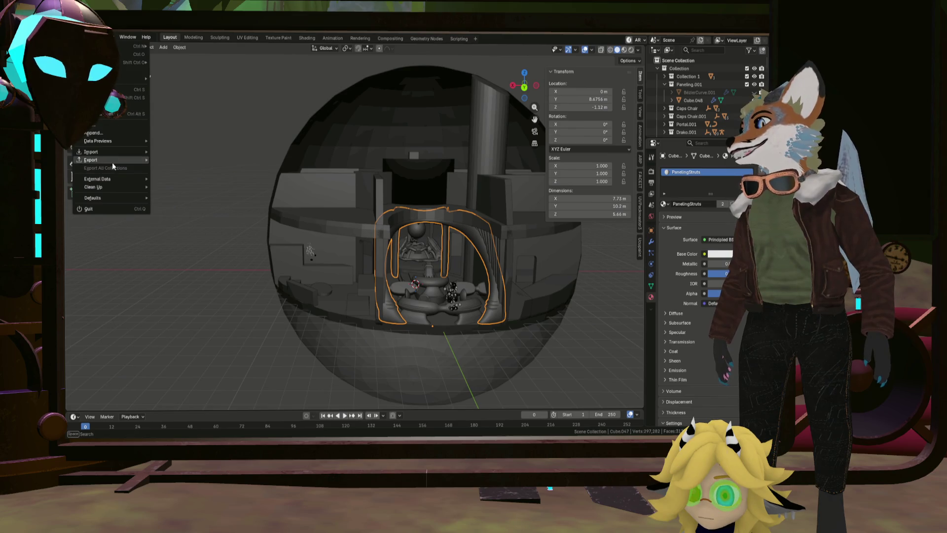
click(199, 222)
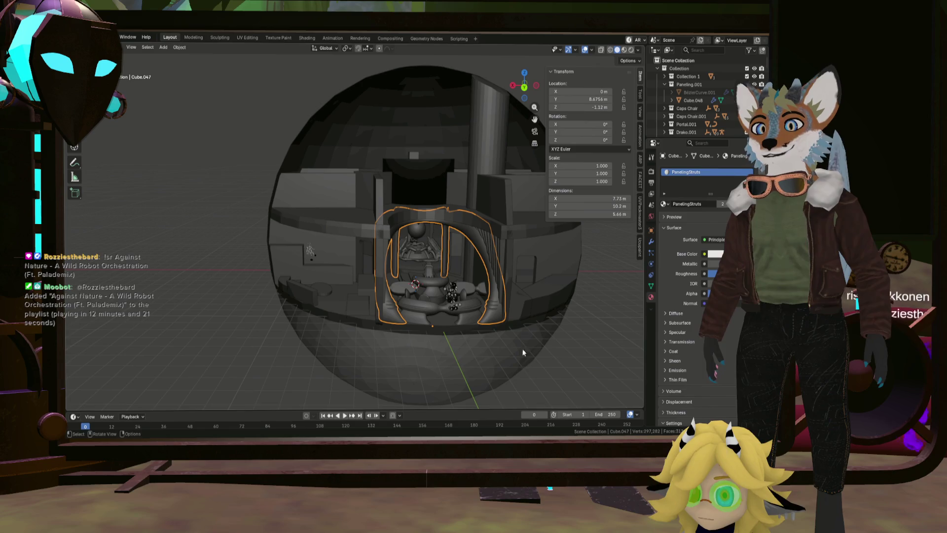
mouse_move(504, 386)
middle_down()
mouse_move(504, 356)
mouse_move(304, 253)
middle_up()
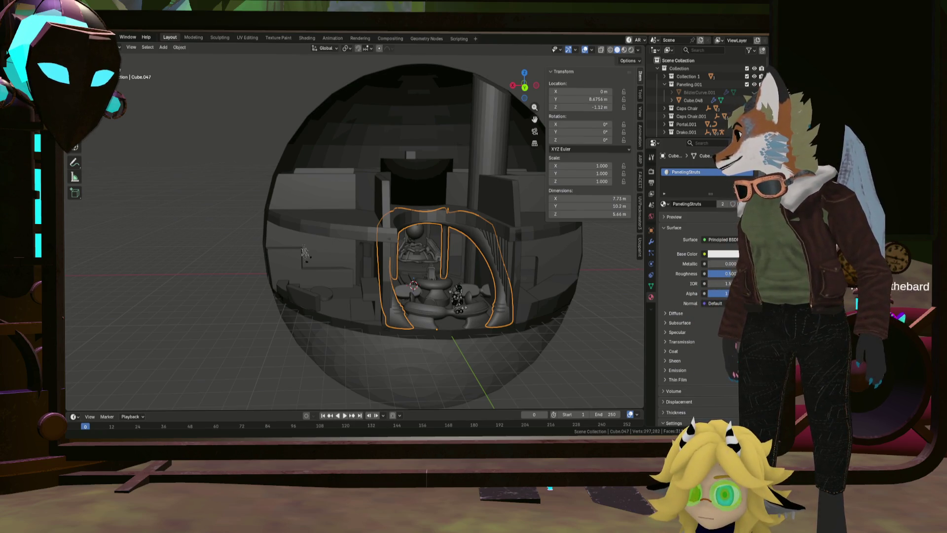
Step: Inspect the NavigationRoomStruts arches around the bridge from several angles, then deselect them
key(alt+Tab)
scroll(235, 217, up, 3)
mouse_move(235, 217)
middle_down()
mouse_move(270, 239)
mouse_move(347, 251)
middle_up()
scroll(430, 262, down, 5)
scroll(483, 230, up, 3)
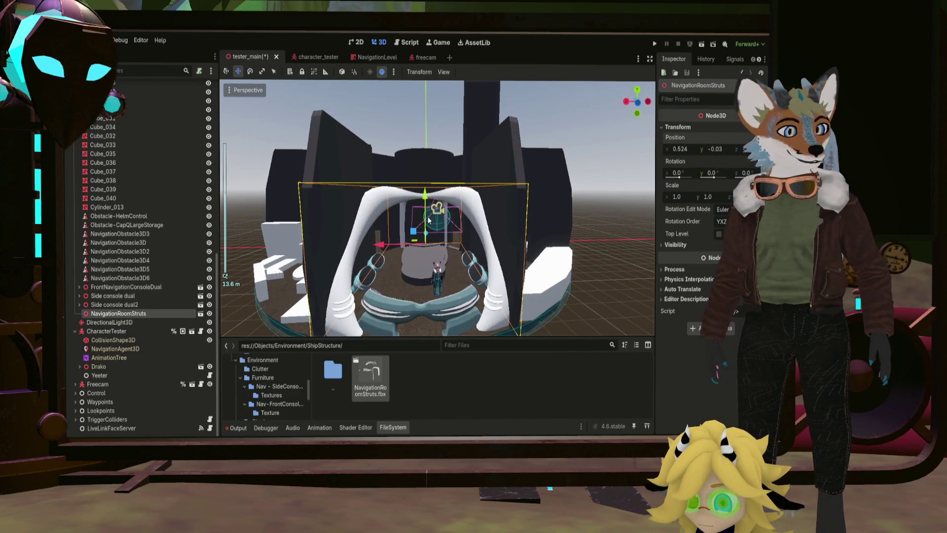
middle_drag(483, 232, 426, 224)
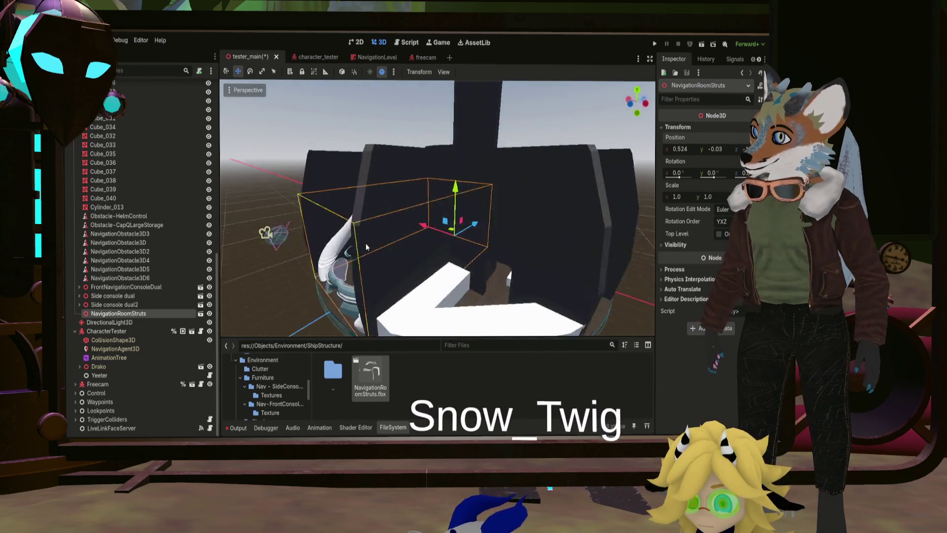
middle_drag(366, 243, 343, 233)
scroll(474, 259, down, 5)
middle_drag(474, 260, 444, 281)
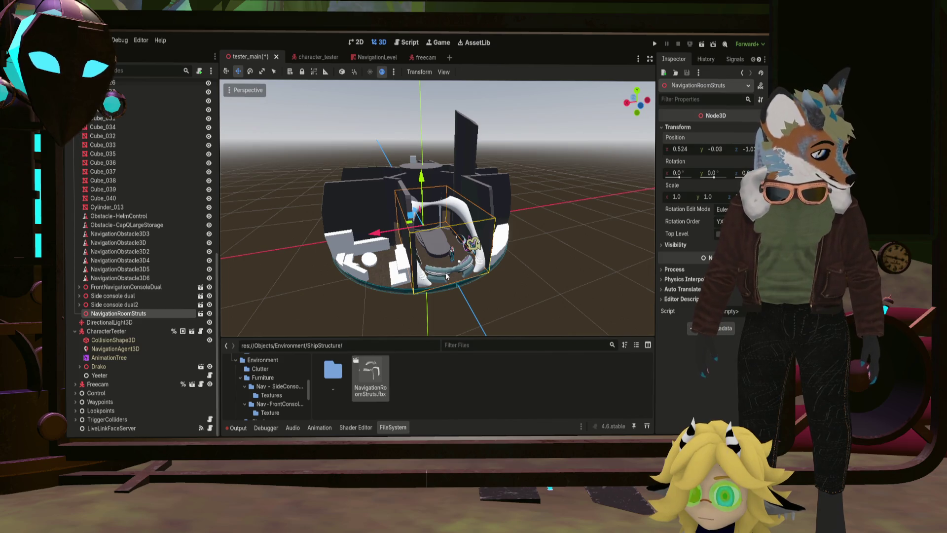
mouse_move(446, 275)
middle_down()
mouse_move(406, 280)
mouse_move(402, 264)
mouse_move(433, 261)
mouse_move(414, 223)
middle_up()
scroll(406, 282, up, 5)
scroll(433, 262, down, 2)
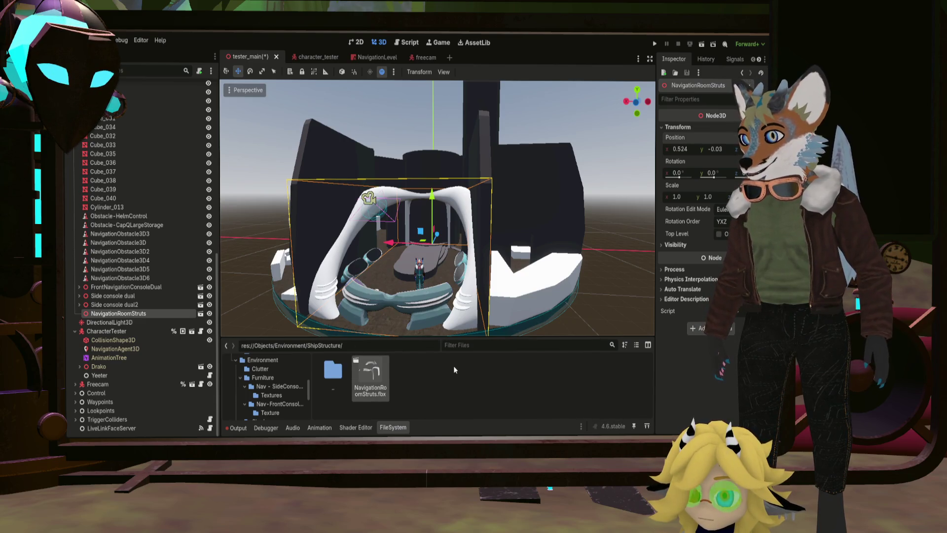
scroll(356, 272, down, 5)
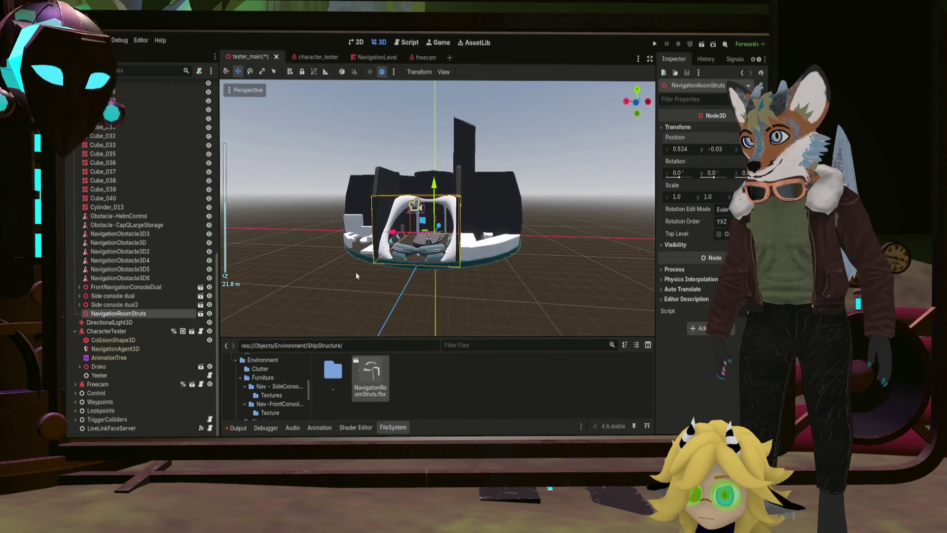
mouse_move(356, 271)
middle_down()
mouse_move(315, 295)
mouse_move(357, 297)
middle_up()
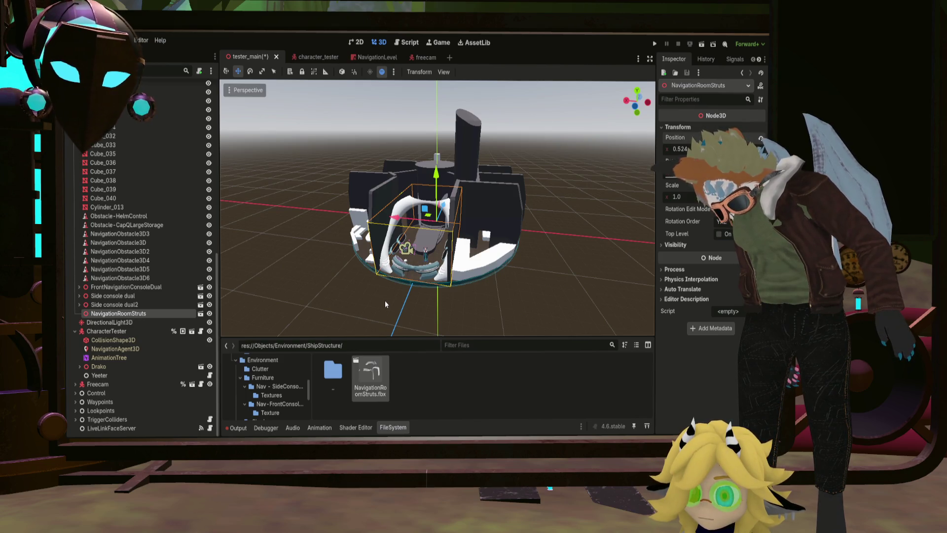
click(370, 279)
mouse_move(369, 279)
middle_down()
mouse_move(383, 260)
mouse_move(284, 249)
mouse_move(177, 125)
middle_up()
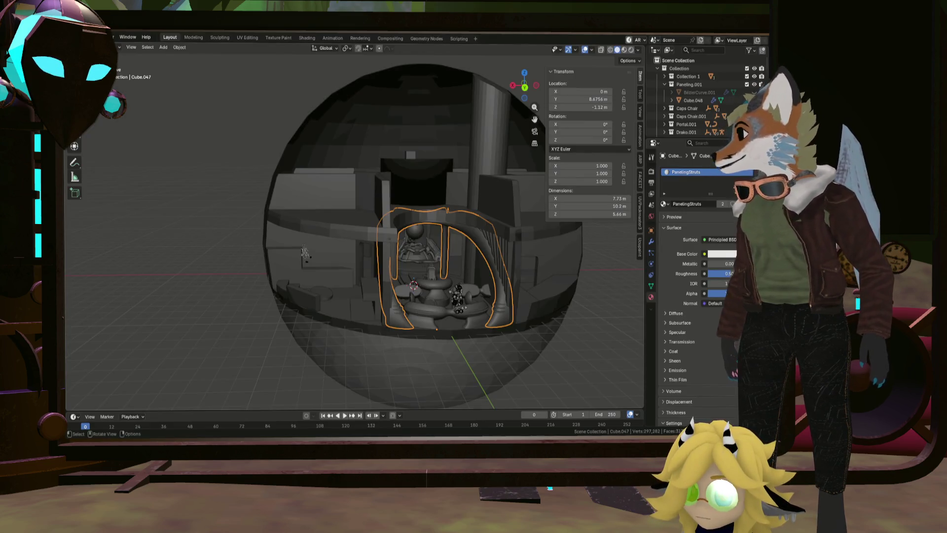
click(507, 257)
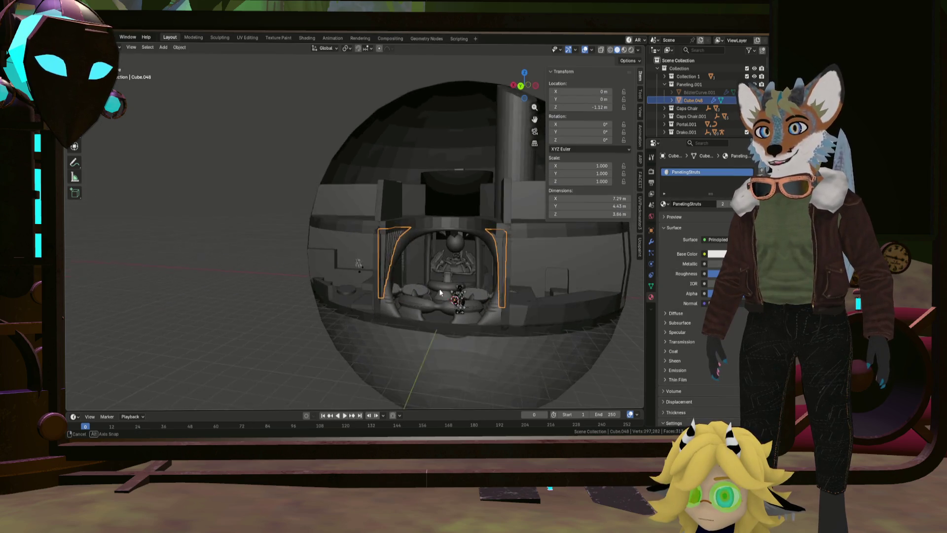
scroll(435, 281, up, 3)
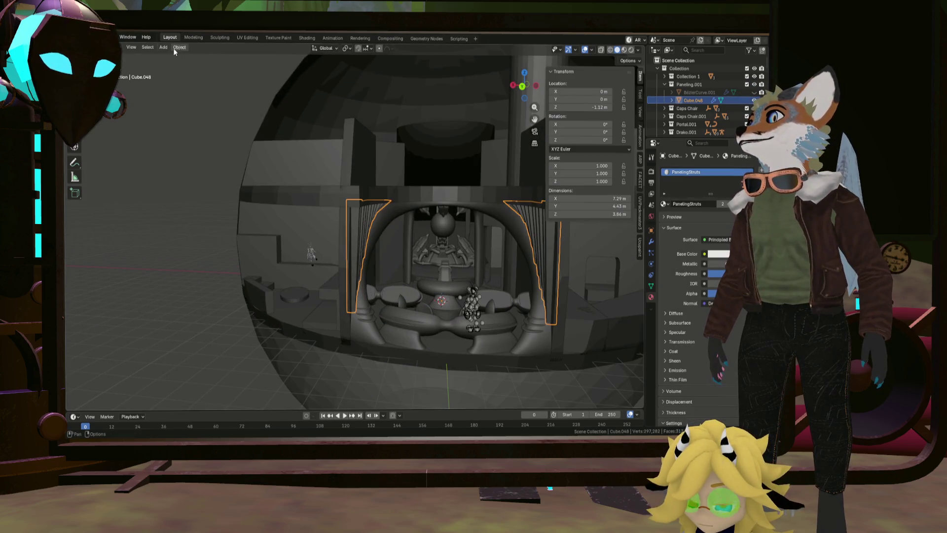
click(78, 37)
mouse_move(91, 161)
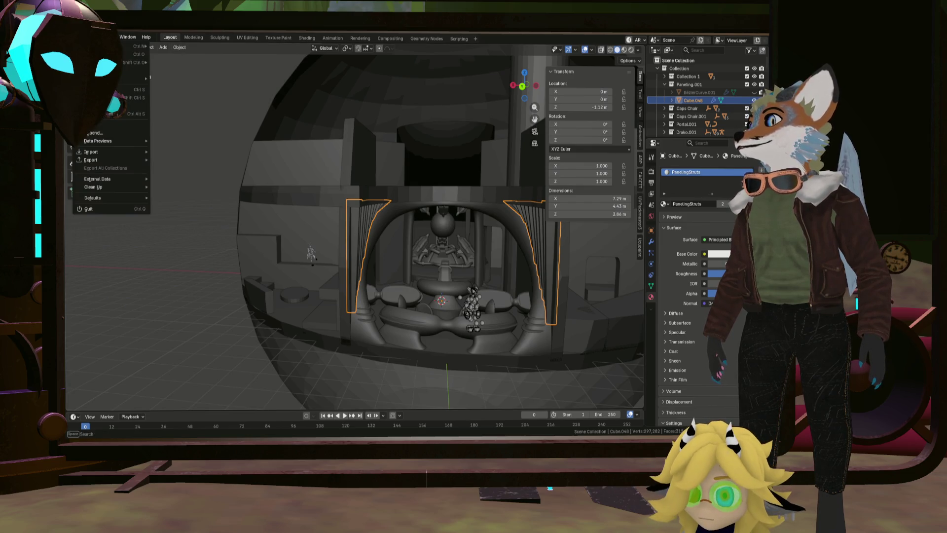
click(182, 232)
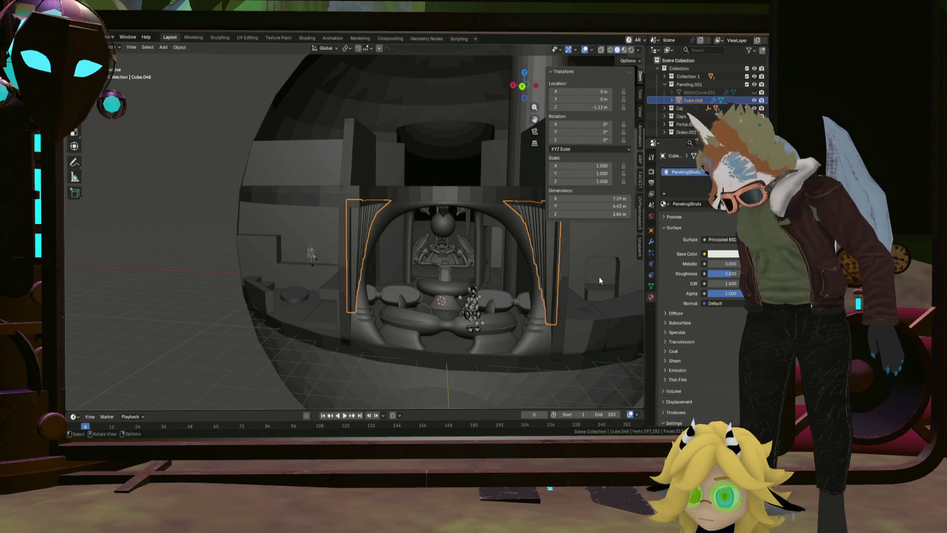
scroll(589, 293, up, 1)
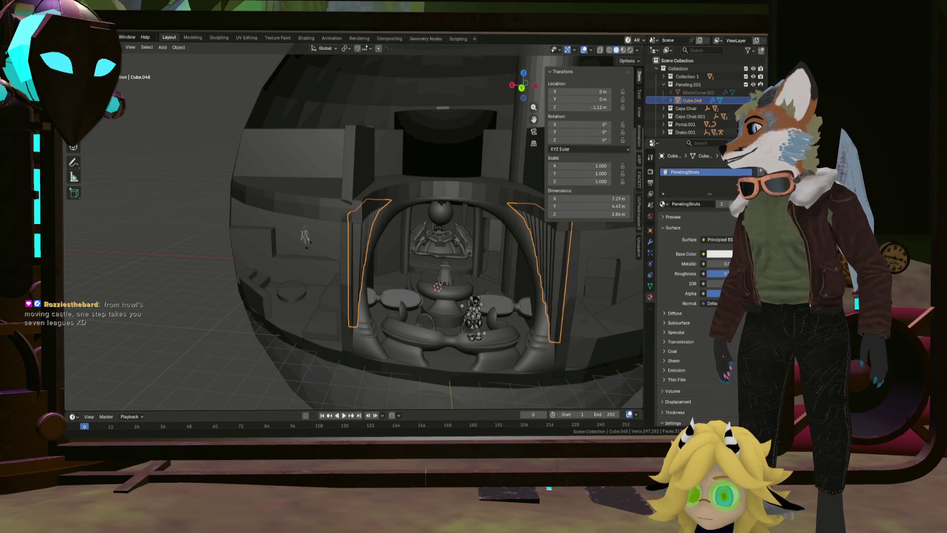
key(alt+Tab)
scroll(392, 227, up, 3)
scroll(391, 227, up, 2)
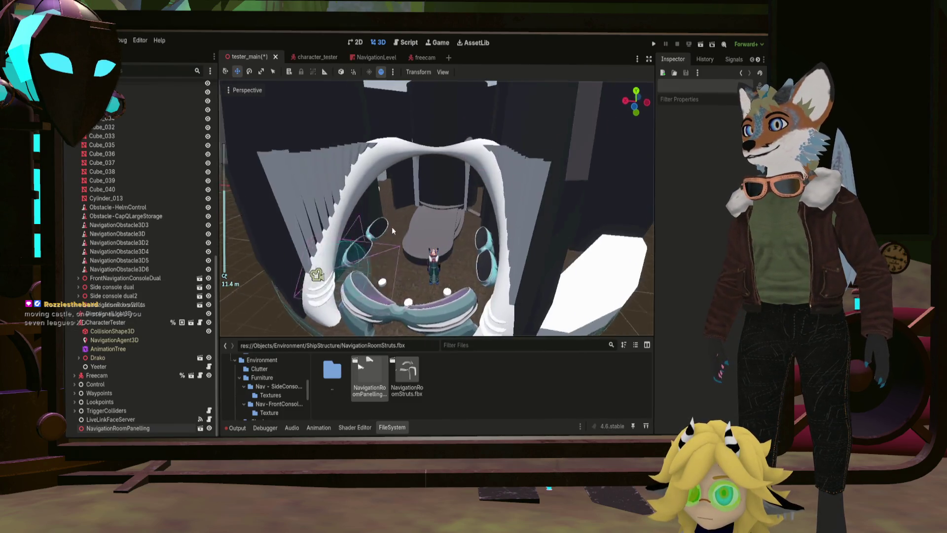
Step: Select the Circle2 room mesh via Cylinder_002 to show its MeshInstance3D surface settings
mouse_move(392, 226)
middle_down()
mouse_move(424, 193)
mouse_move(386, 200)
mouse_move(419, 223)
mouse_move(434, 257)
mouse_move(425, 247)
middle_up()
click(435, 257)
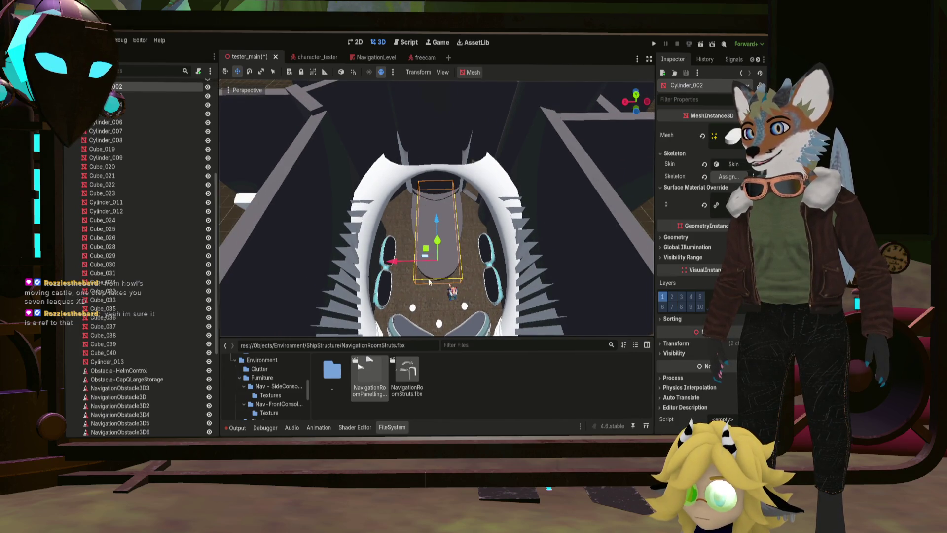
click(412, 216)
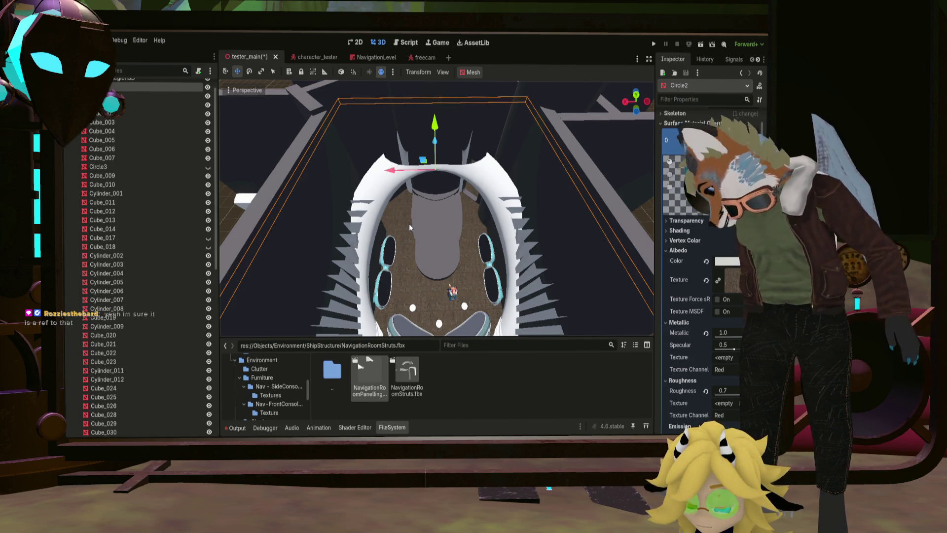
middle_drag(409, 224, 438, 196)
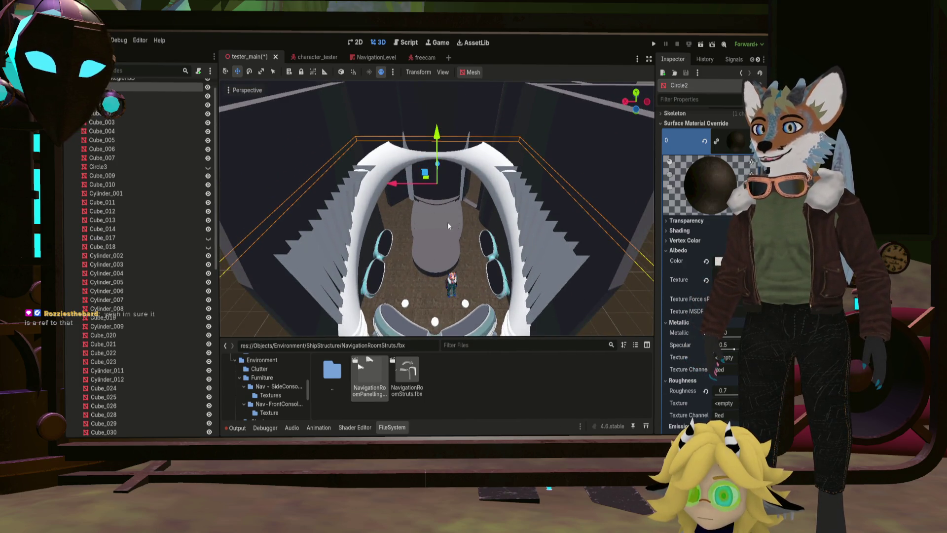
middle_drag(448, 222, 429, 230)
scroll(425, 229, down, 3)
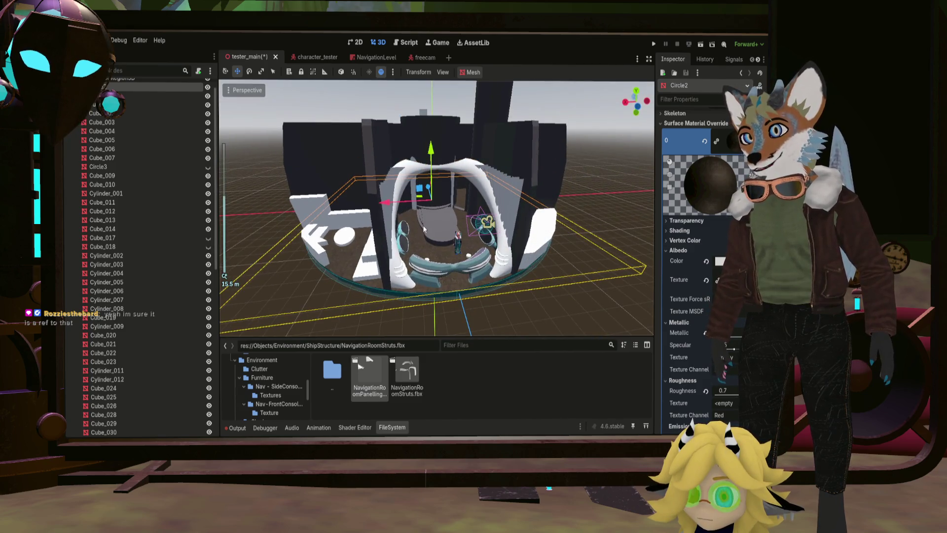
scroll(443, 228, up, 2)
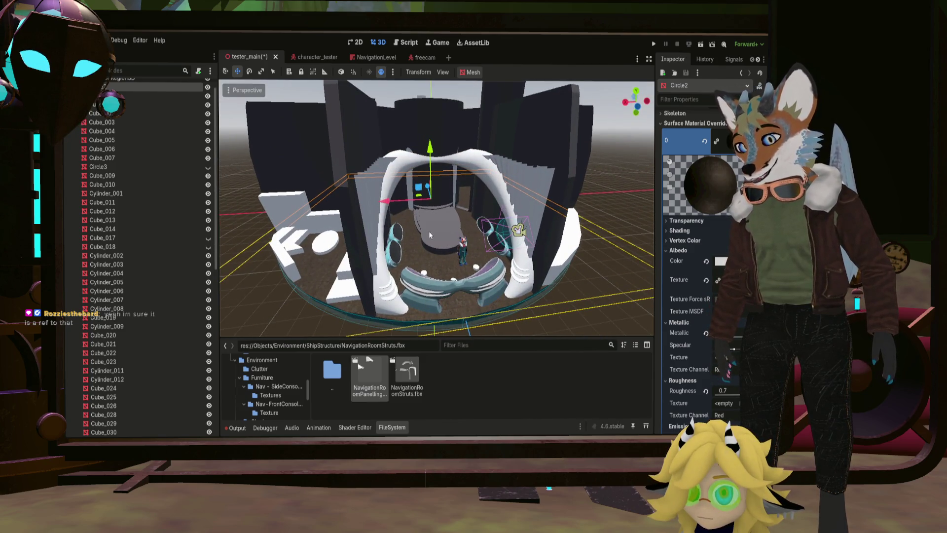
scroll(428, 231, up, 3)
scroll(435, 234, up, 3)
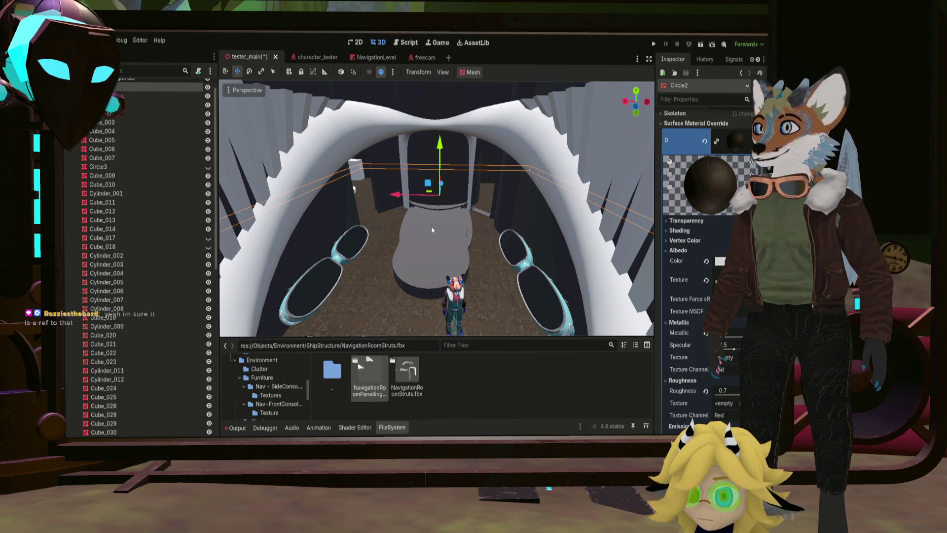
key(f)
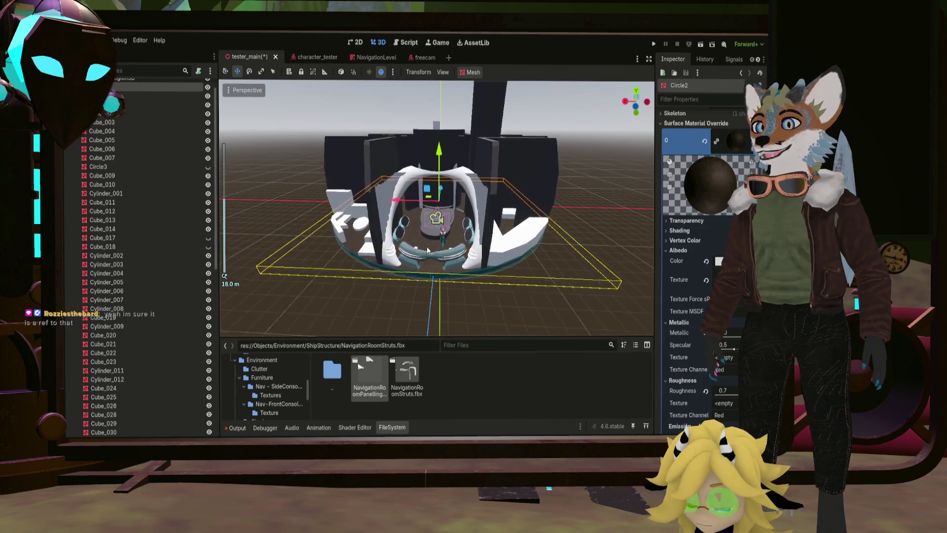
mouse_move(431, 227)
middle_down()
mouse_move(419, 267)
mouse_move(532, 242)
mouse_move(395, 261)
middle_up()
scroll(531, 241, up, 5)
scroll(532, 241, down, 5)
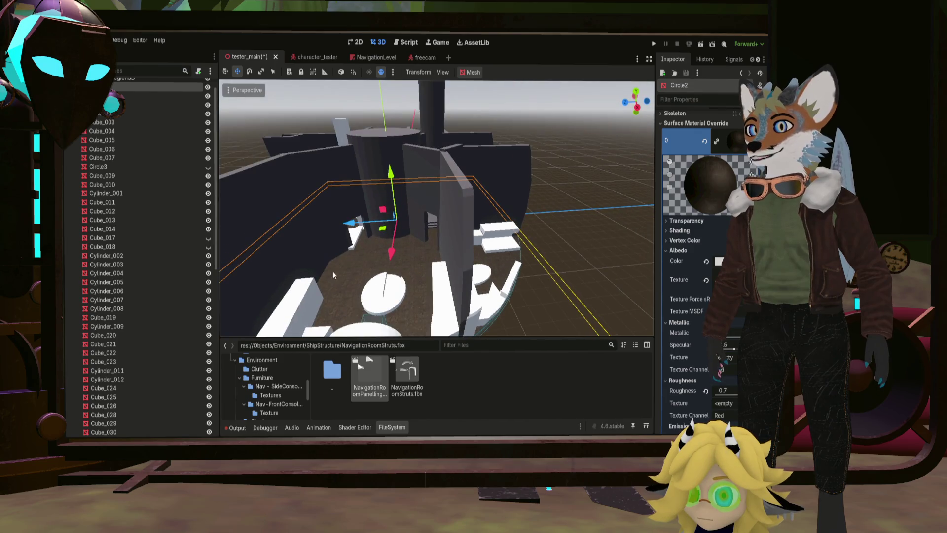
scroll(394, 262, up, 3)
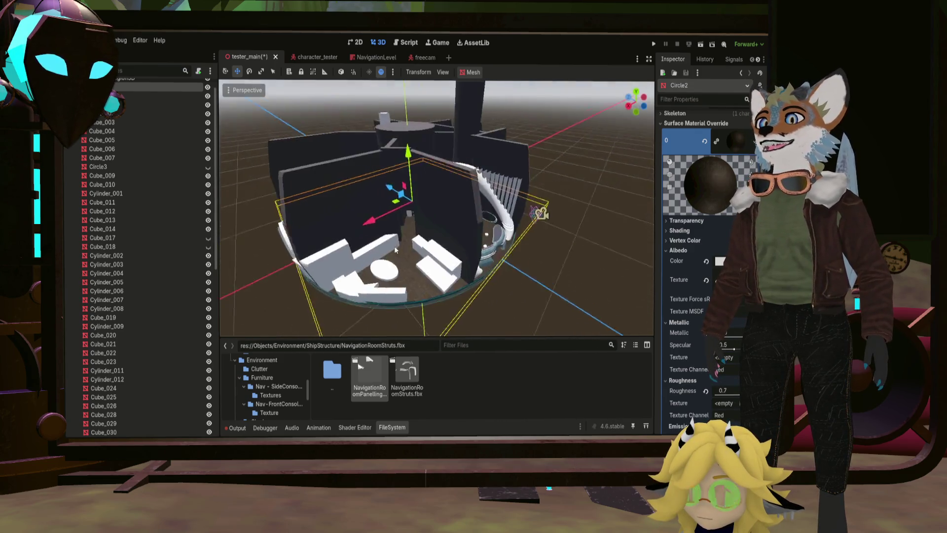
mouse_move(394, 262)
middle_down()
mouse_move(341, 253)
mouse_move(342, 245)
middle_up()
scroll(342, 253, down, 3)
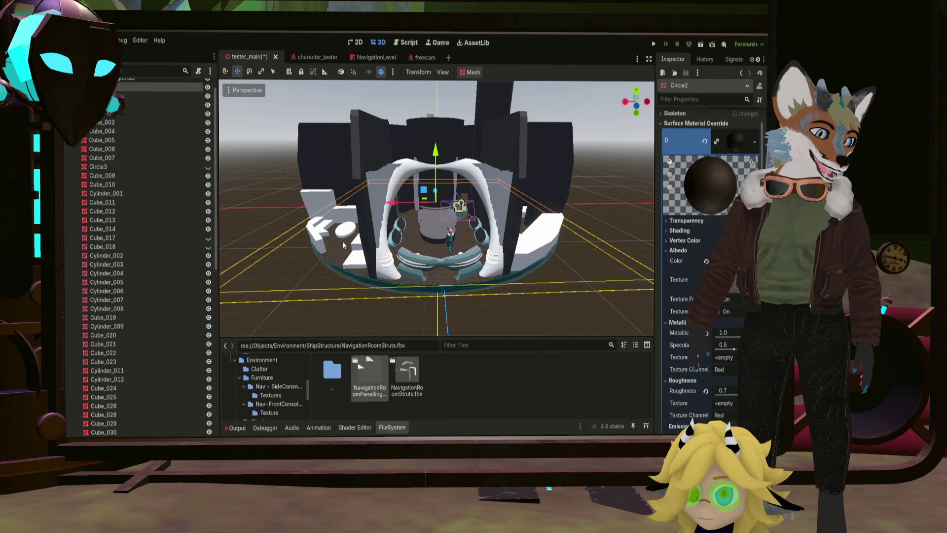
mouse_move(343, 245)
middle_down()
mouse_move(342, 270)
mouse_move(417, 209)
middle_up()
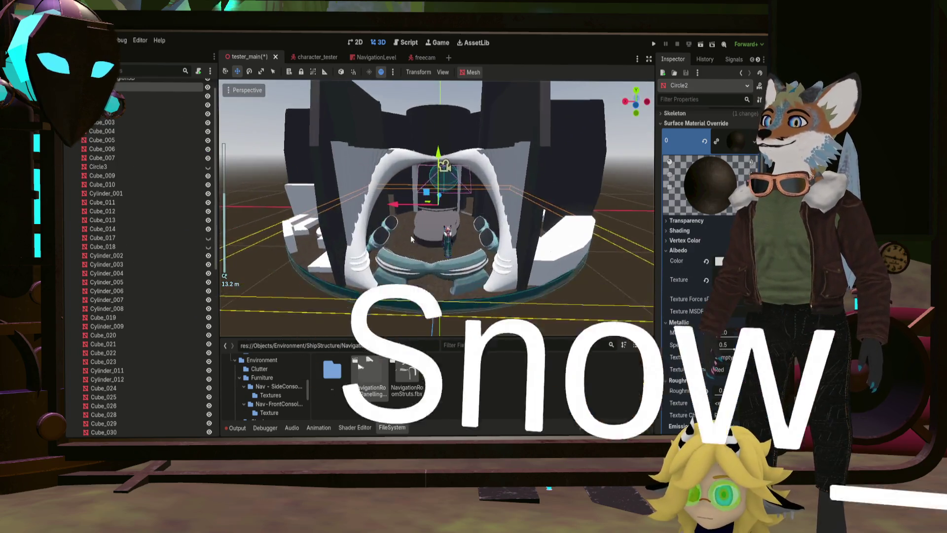
scroll(417, 209, up, 5)
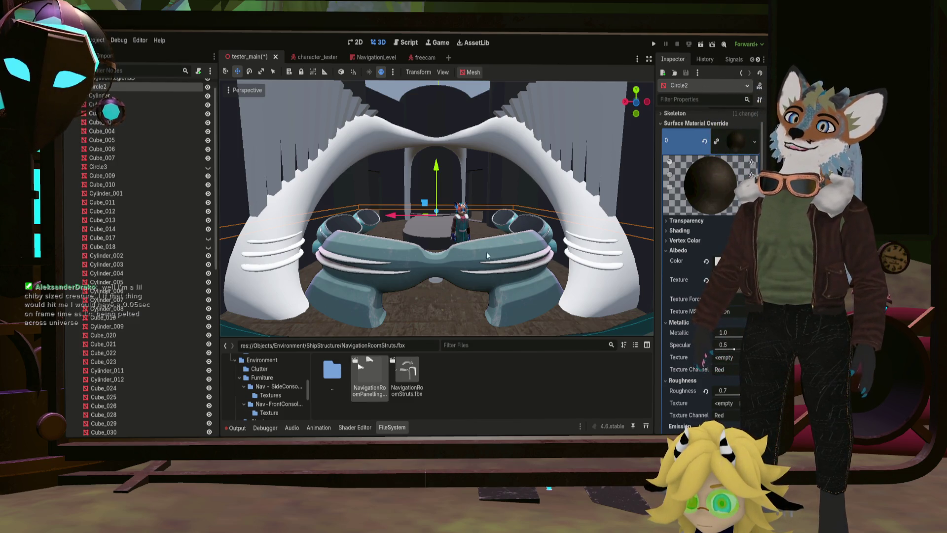
scroll(485, 252, up, 5)
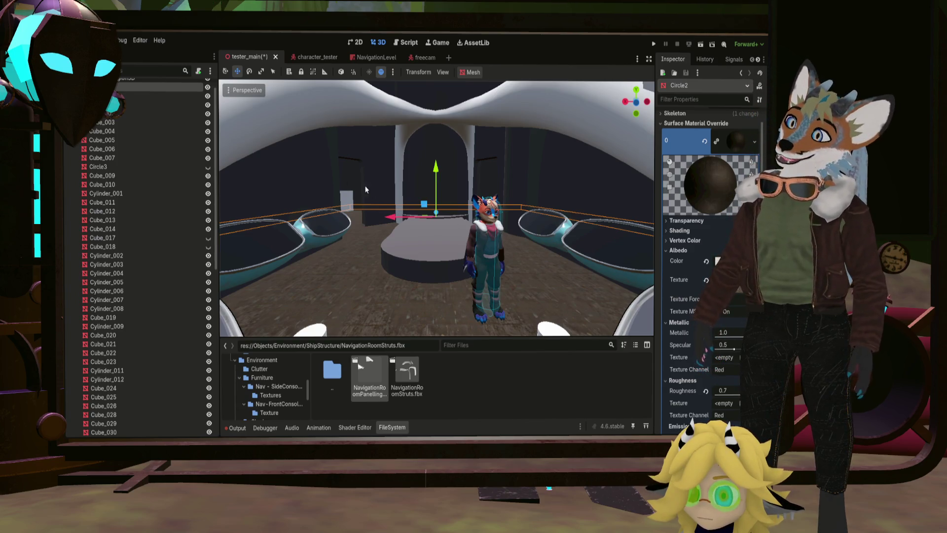
scroll(469, 245, up, 3)
scroll(469, 244, down, 2)
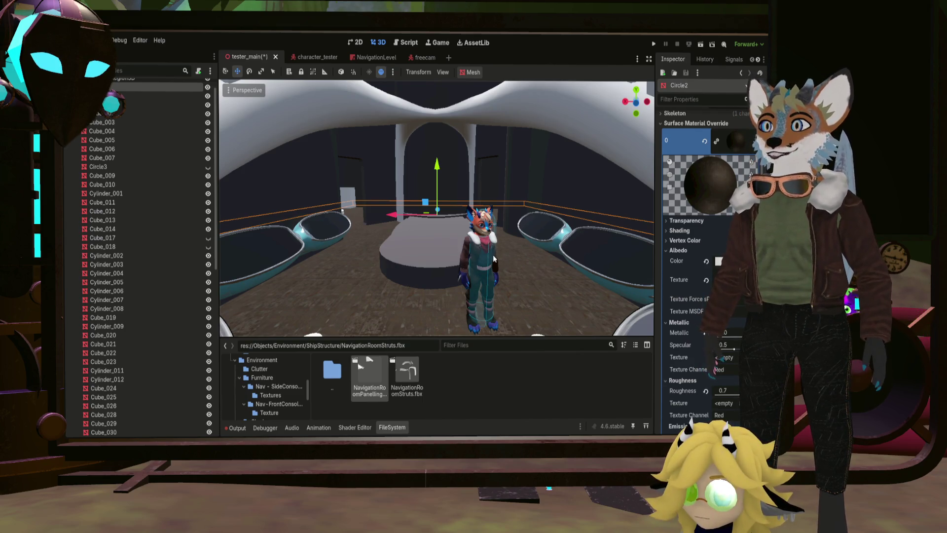
scroll(485, 258, down, 2)
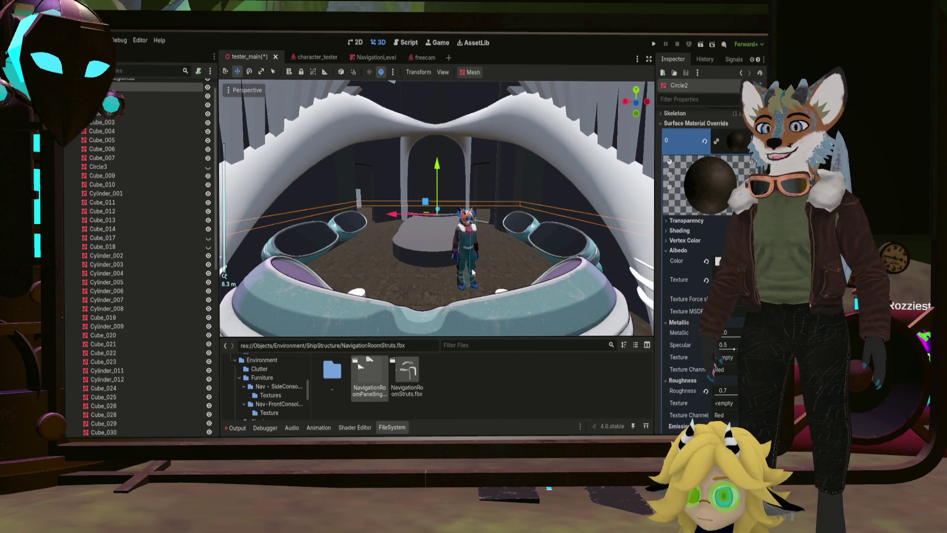
scroll(452, 271, up, 2)
scroll(452, 270, down, 2)
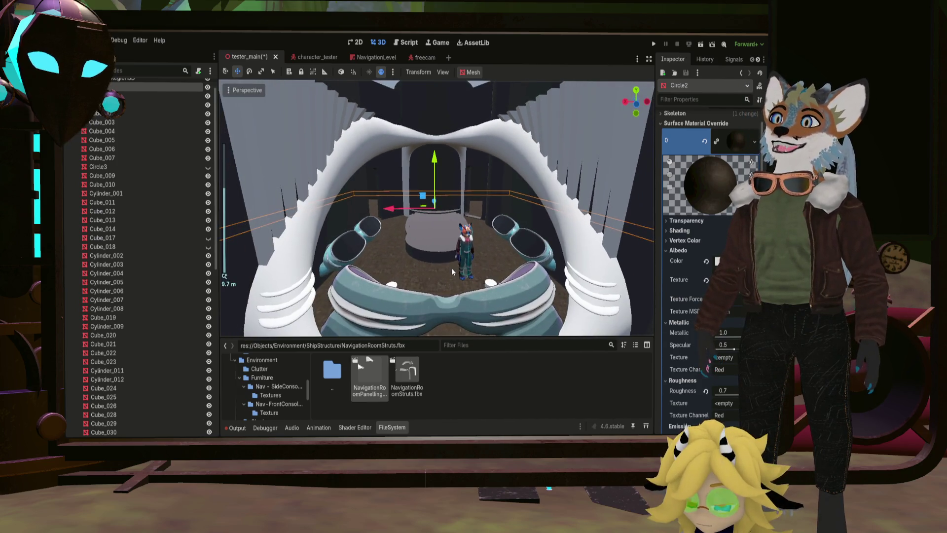
mouse_move(452, 269)
middle_down()
mouse_move(438, 224)
mouse_move(439, 251)
middle_up()
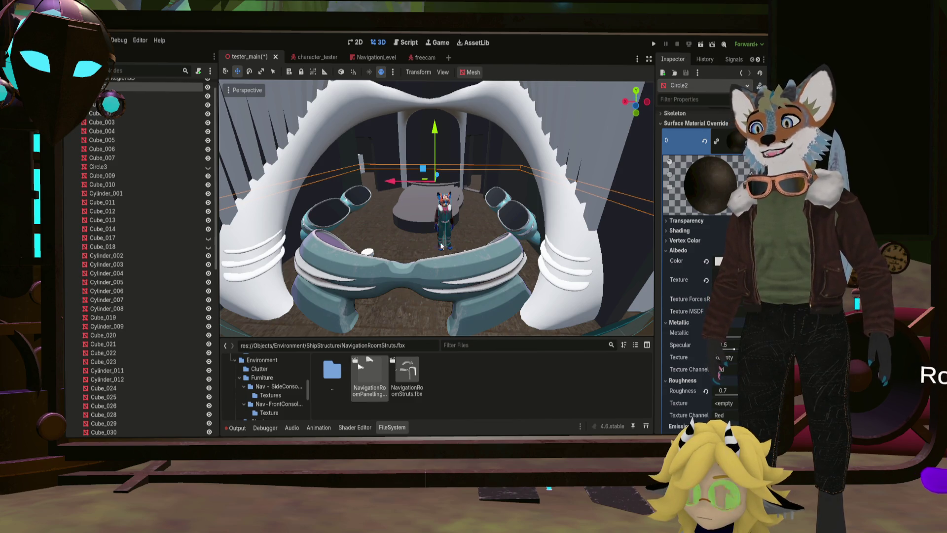
middle_drag(445, 239, 428, 225)
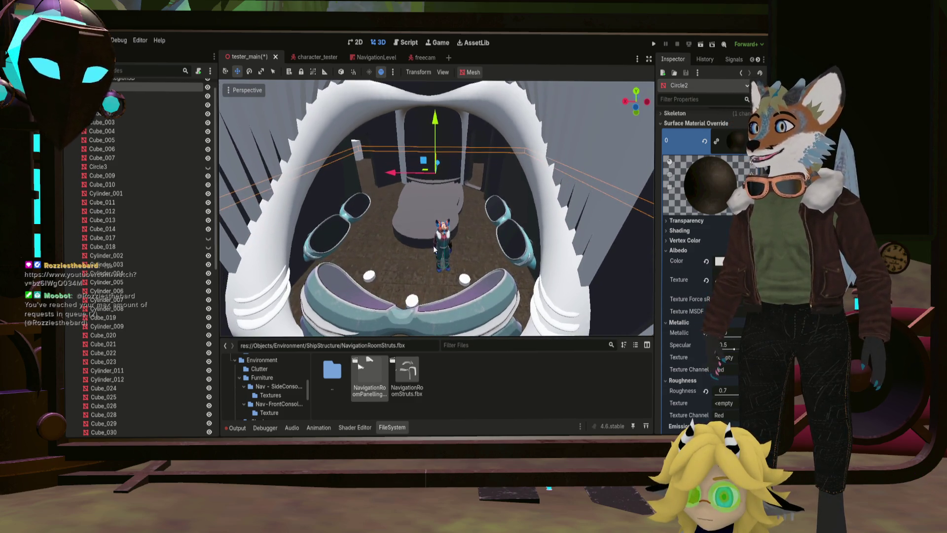
scroll(430, 219, up, 1)
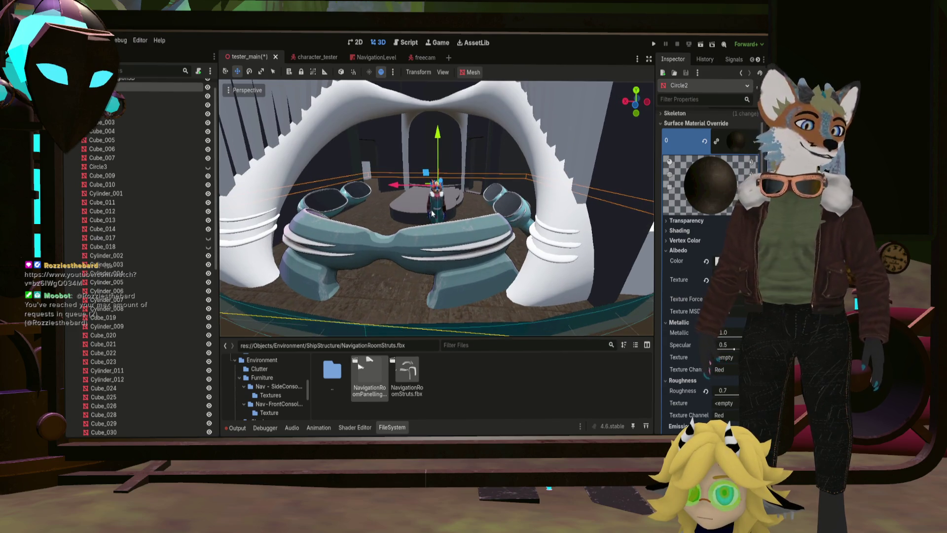
scroll(433, 216, up, 2)
scroll(439, 215, up, 2)
middle_drag(439, 215, 433, 229)
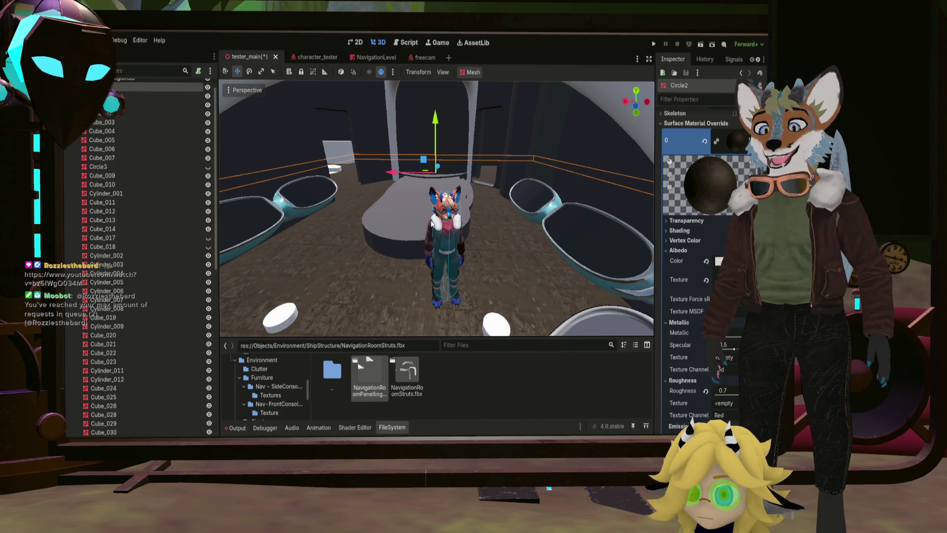
middle_drag(431, 223, 471, 238)
scroll(471, 239, down, 5)
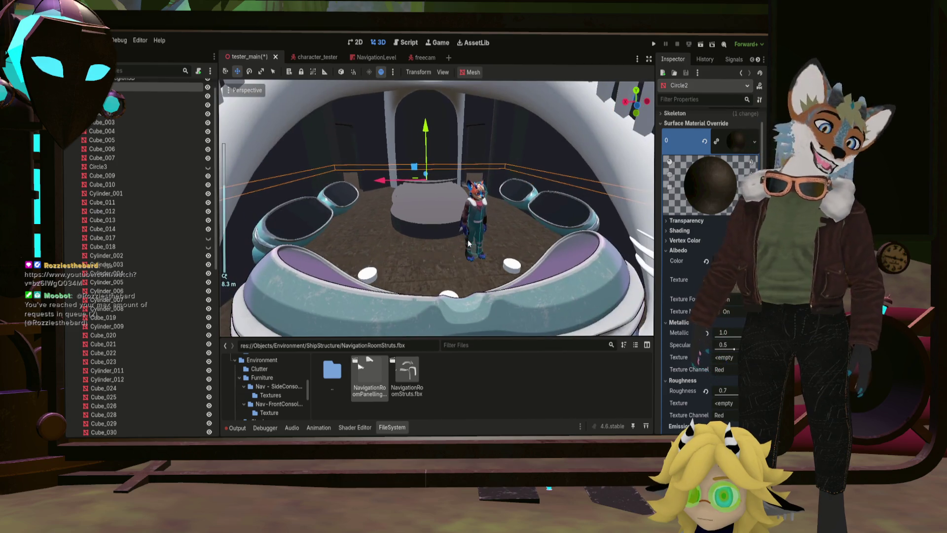
middle_drag(465, 236, 451, 234)
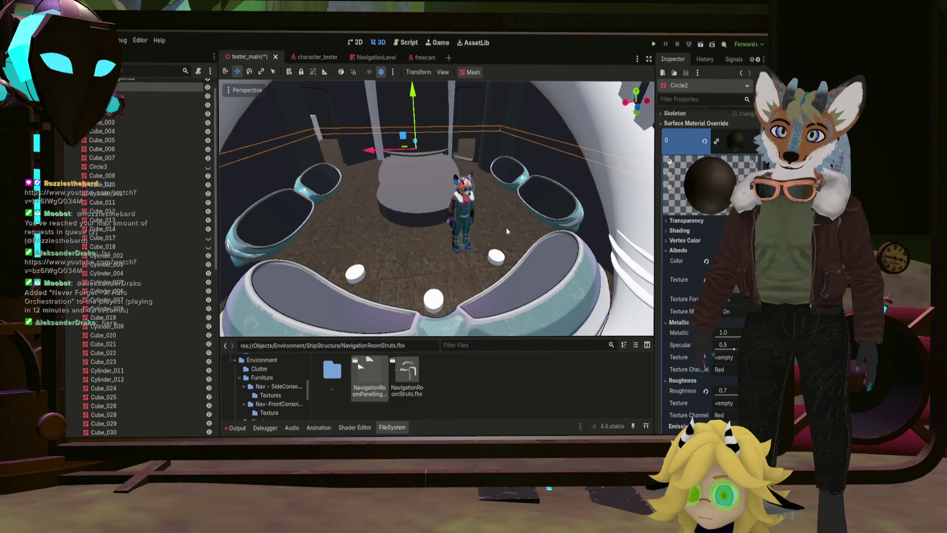
scroll(507, 227, down, 2)
scroll(503, 233, down, 3)
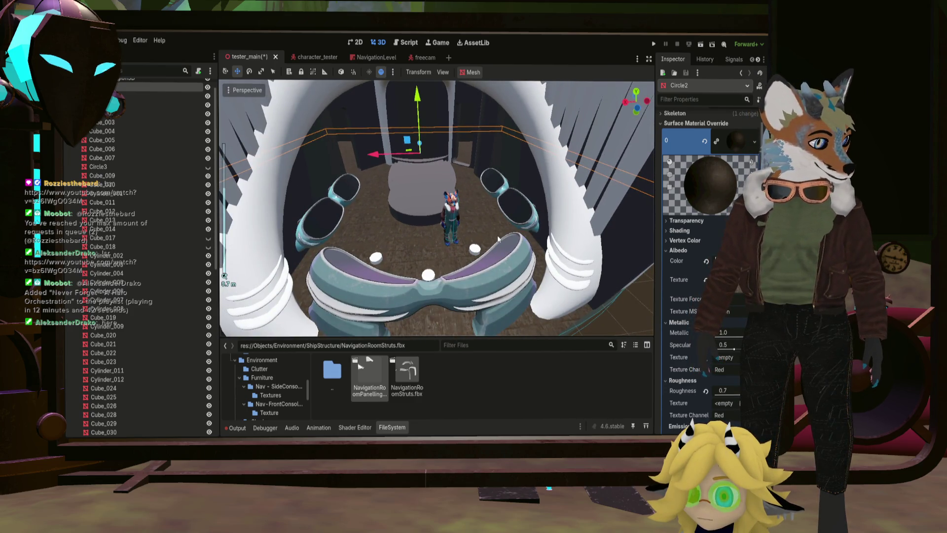
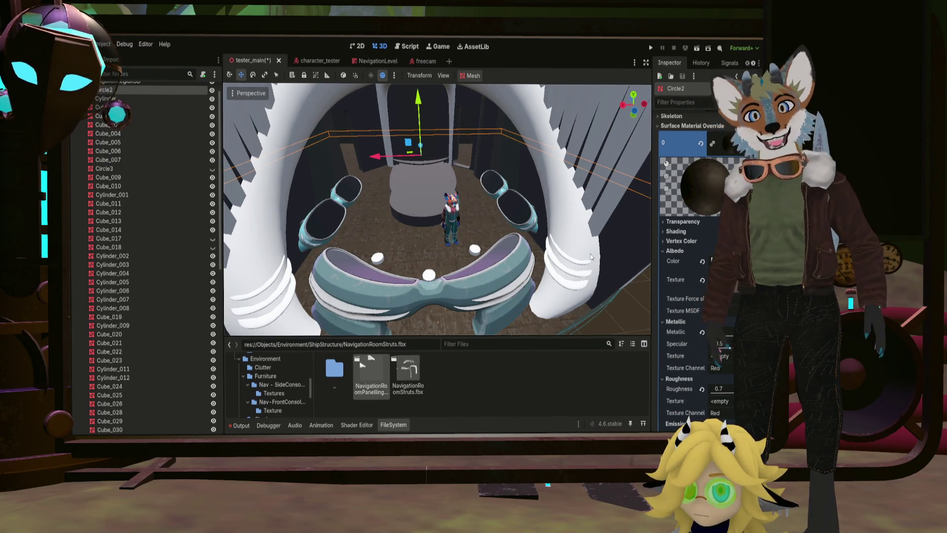
Step: Save the tester_main scene in Godot and switch over to the Blender window
mouse_move(567, 250)
middle_down()
mouse_move(515, 214)
mouse_move(387, 205)
mouse_move(431, 196)
middle_up()
scroll(515, 214, down, 3)
scroll(492, 195, down, 2)
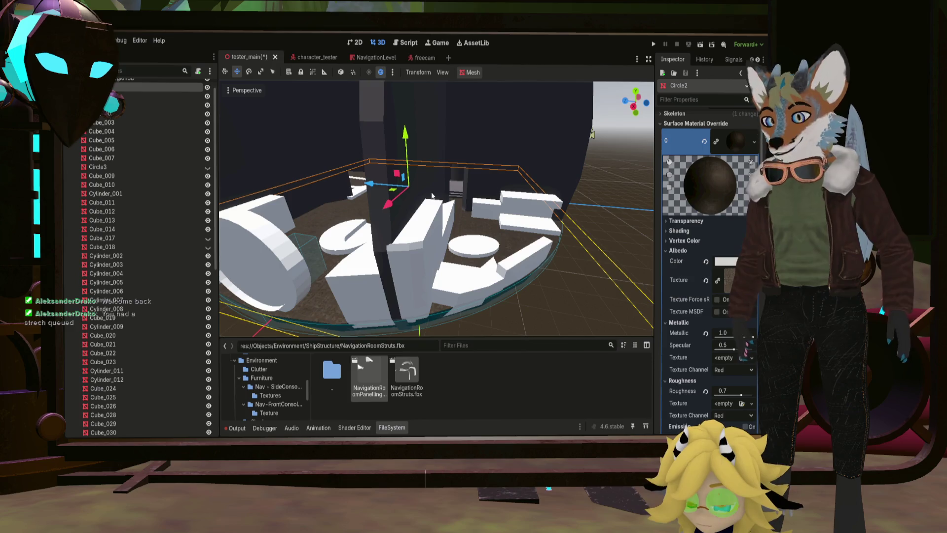
scroll(433, 195, down, 5)
scroll(415, 230, down, 3)
scroll(415, 226, up, 2)
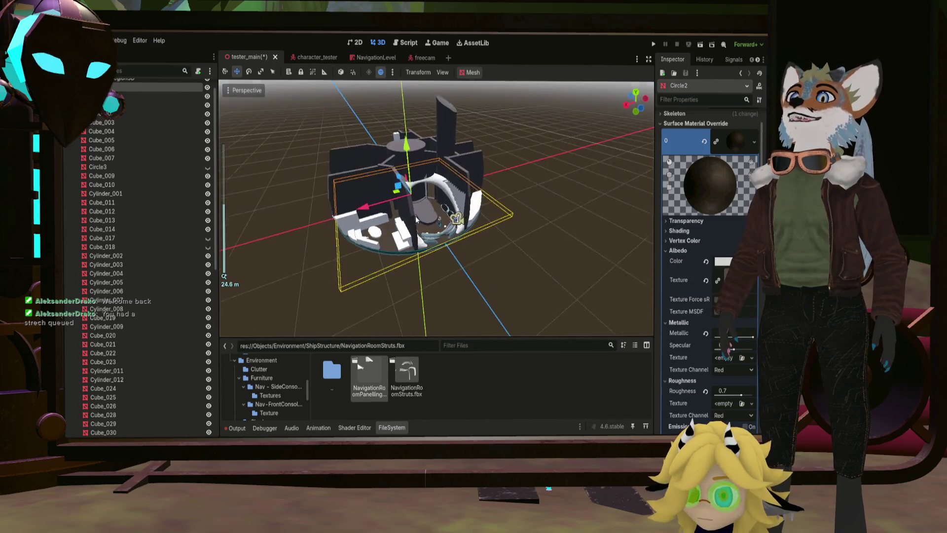
scroll(415, 215, up, 3)
scroll(415, 204, up, 4)
scroll(415, 194, up, 3)
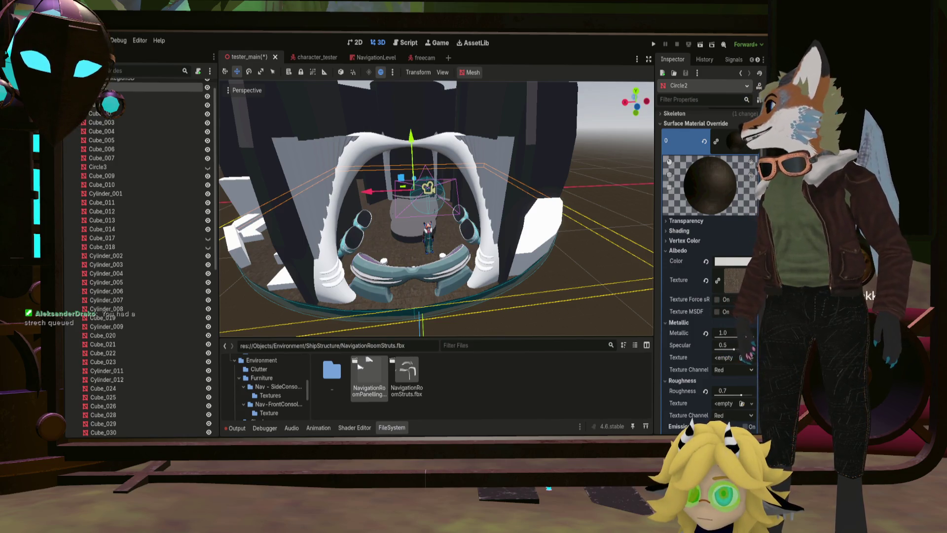
key(ctrl+s)
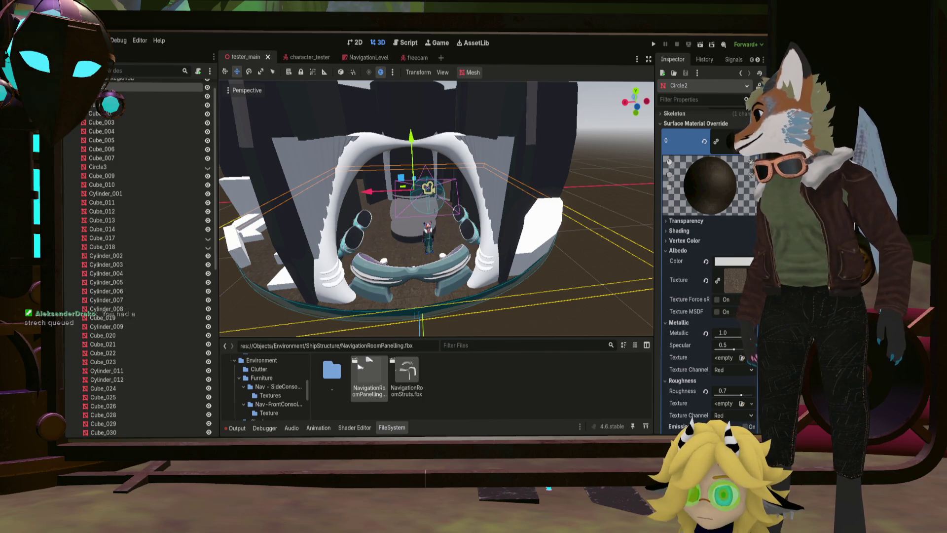
key(alt+Tab)
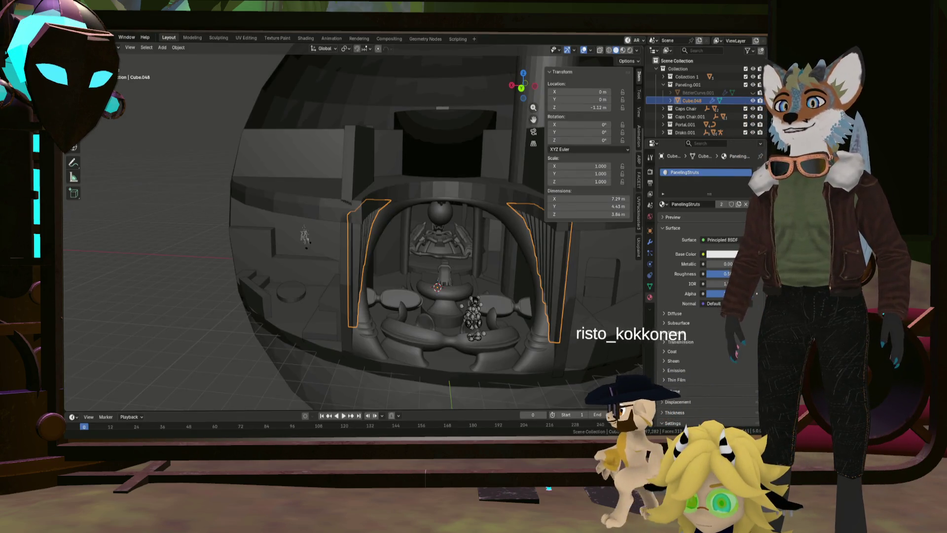
Step: Select CaptainsConsole.001 in the viewport from a higher view of the room
middle_drag(398, 275, 323, 263)
scroll(377, 273, up, 5)
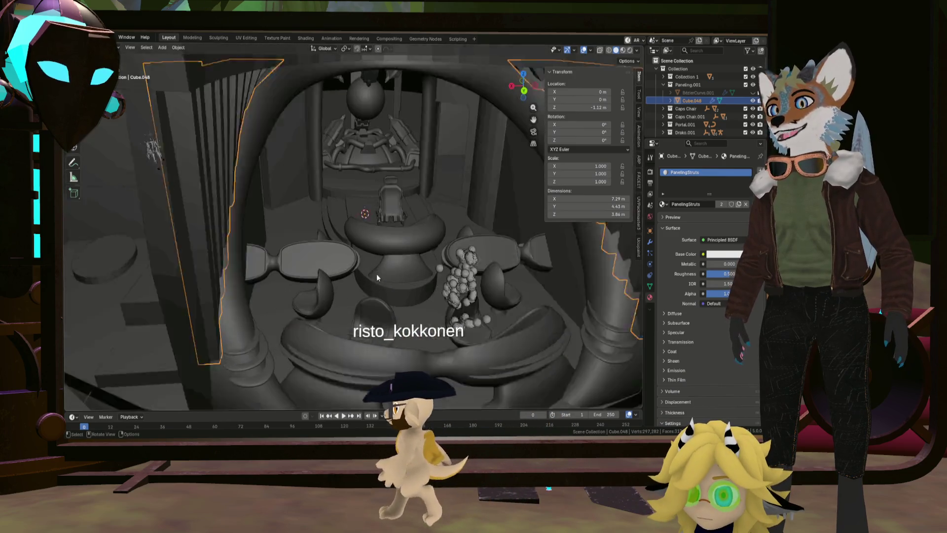
click(408, 253)
middle_drag(407, 253, 398, 275)
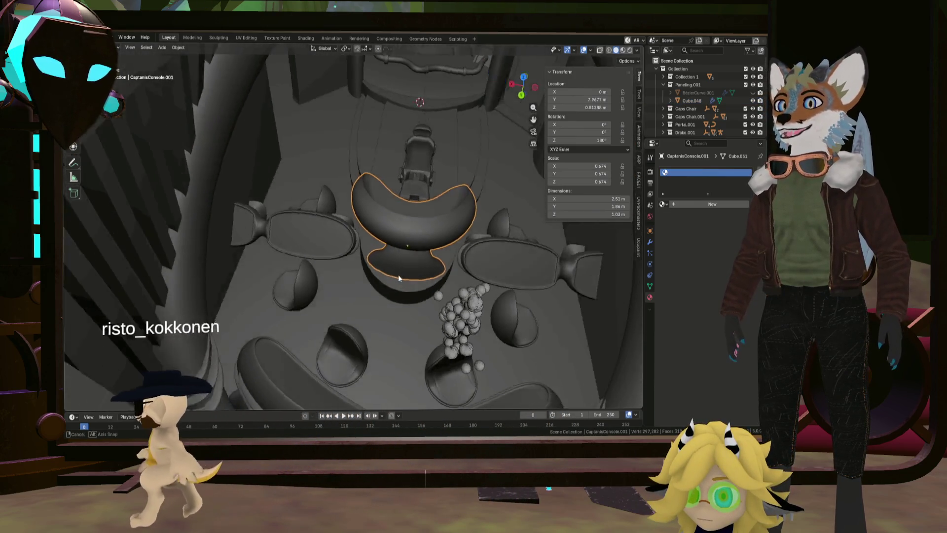
scroll(679, 94, down, 4)
scroll(699, 93, down, 1)
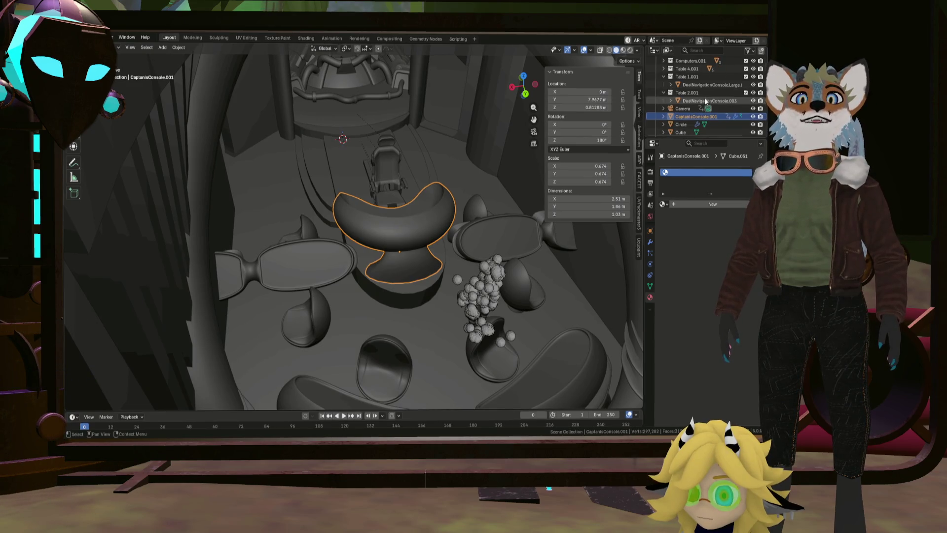
scroll(705, 98, down, 2)
scroll(703, 104, up, 2)
scroll(705, 96, down, 3)
scroll(702, 95, up, 5)
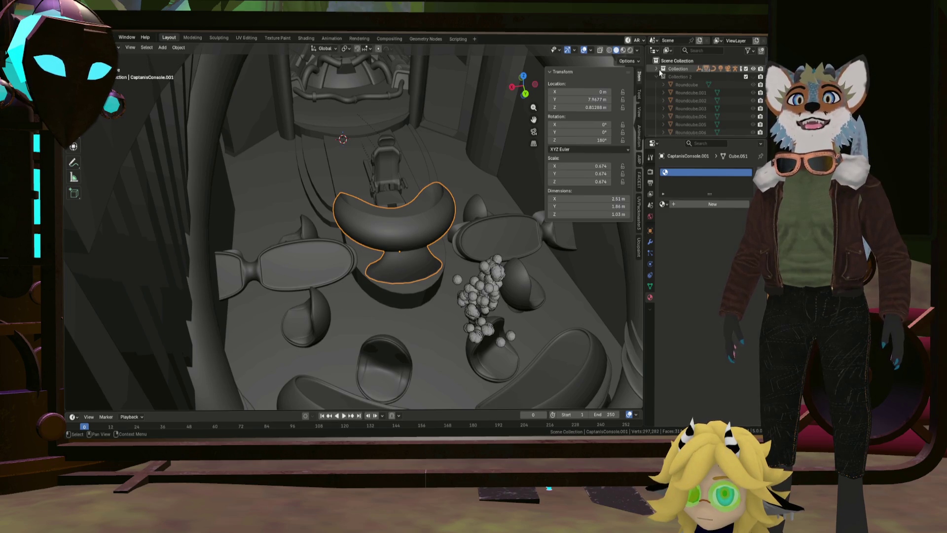
Step: Collapse the main Collection and peek inside the Table 4 and Table 1 collections in the Outliner
click(663, 69)
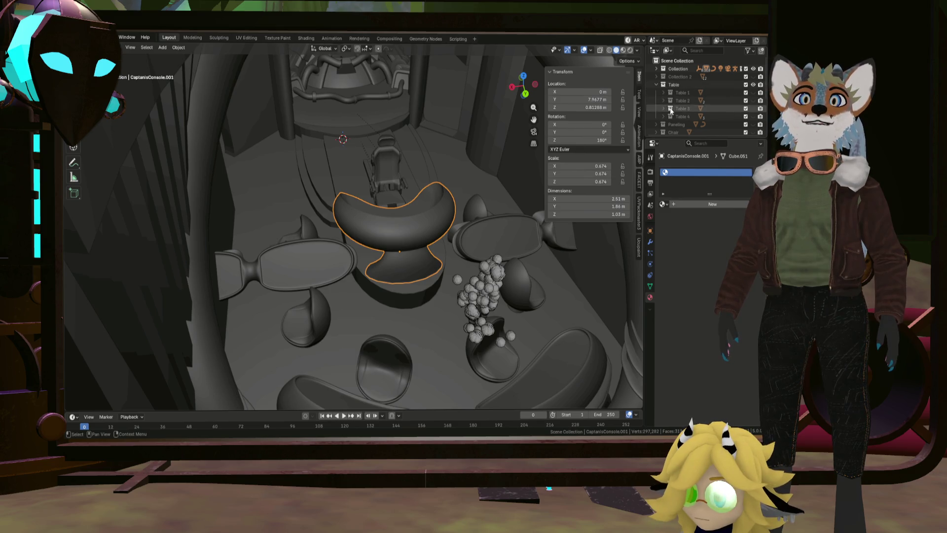
click(661, 116)
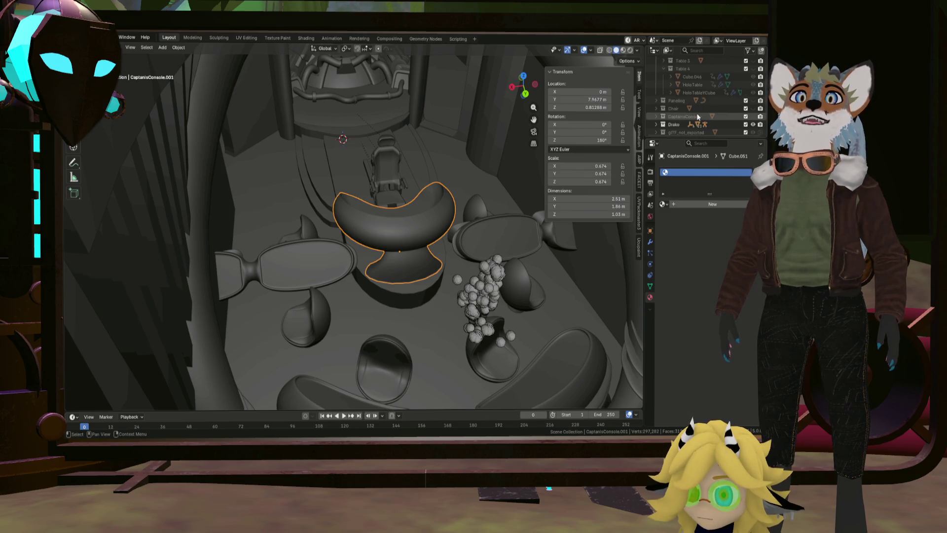
scroll(672, 104, down, 2)
click(664, 99)
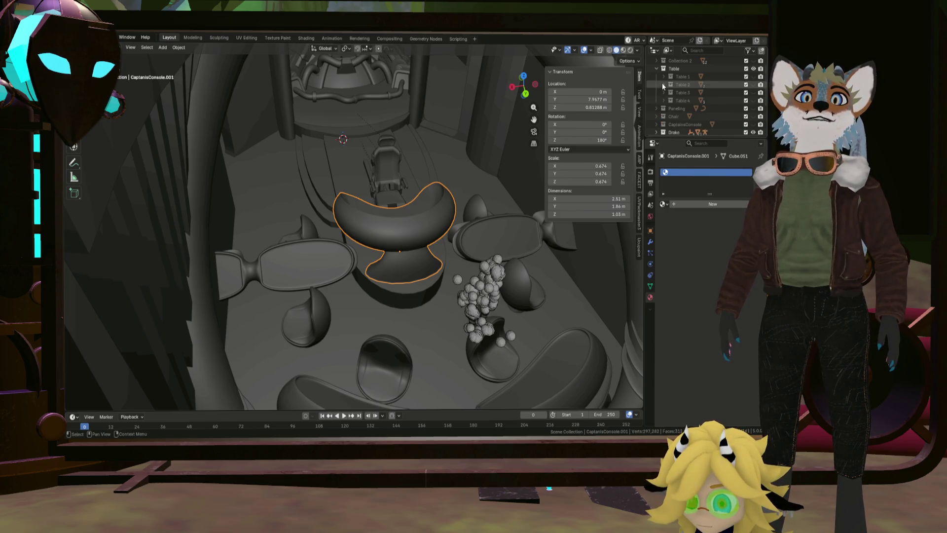
click(663, 76)
click(662, 76)
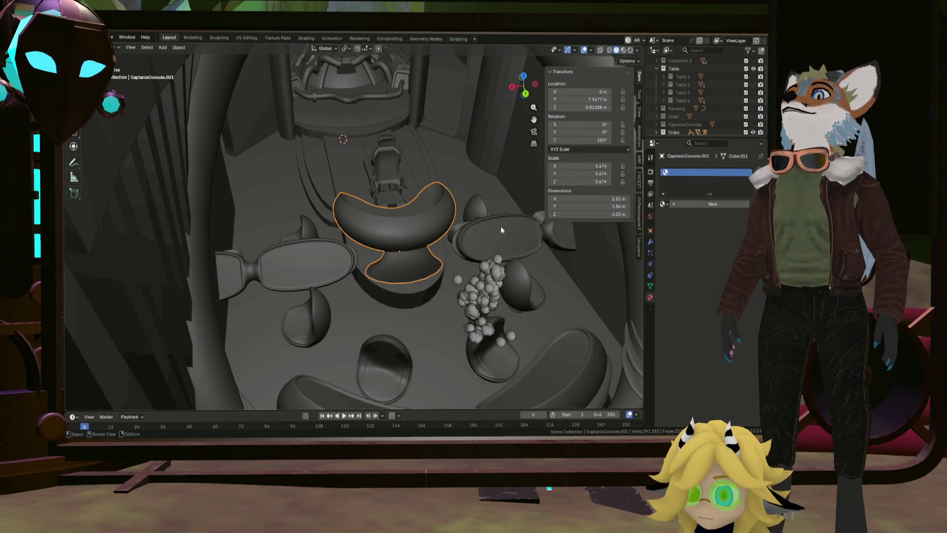
mouse_move(501, 226)
middle_down()
mouse_move(434, 212)
mouse_move(429, 188)
middle_up()
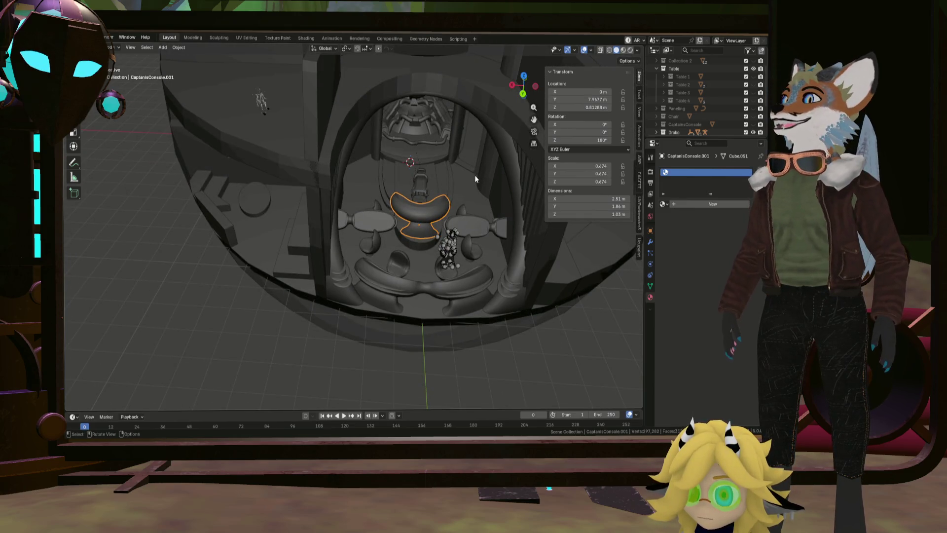
scroll(459, 184, up, 2)
scroll(445, 192, up, 3)
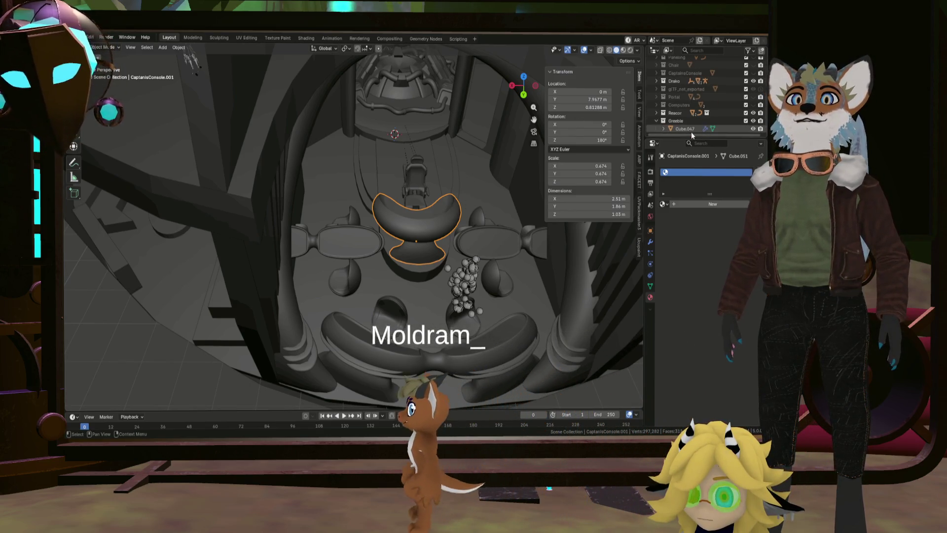
scroll(691, 132, down, 4)
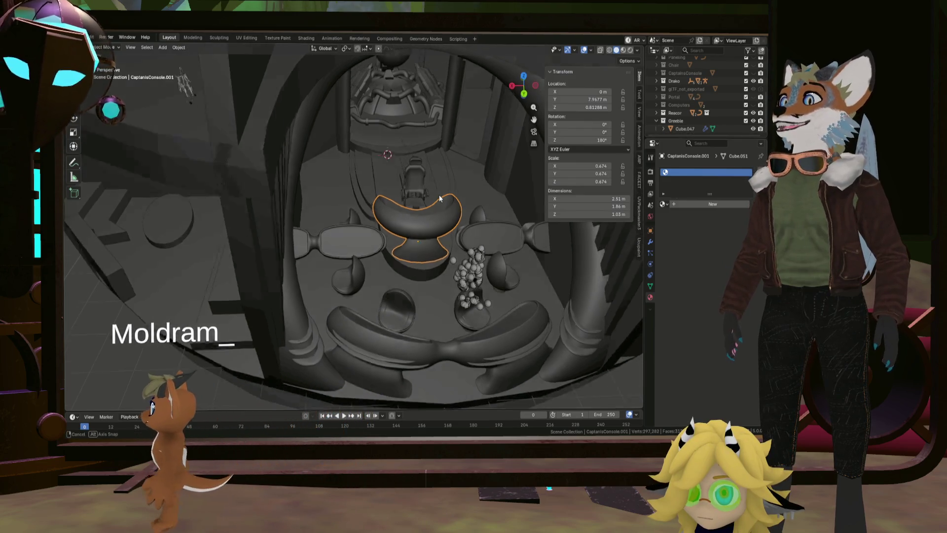
scroll(411, 202, up, 1)
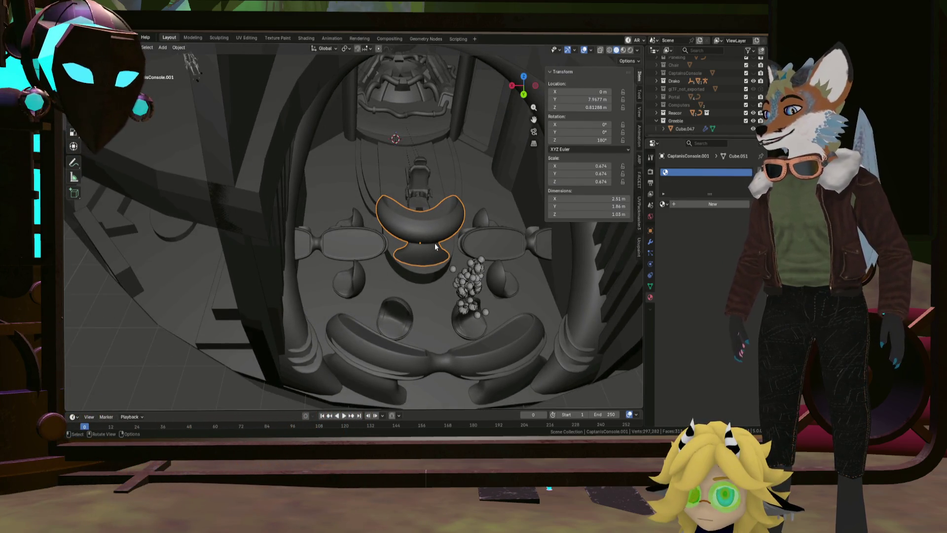
key(shift+a)
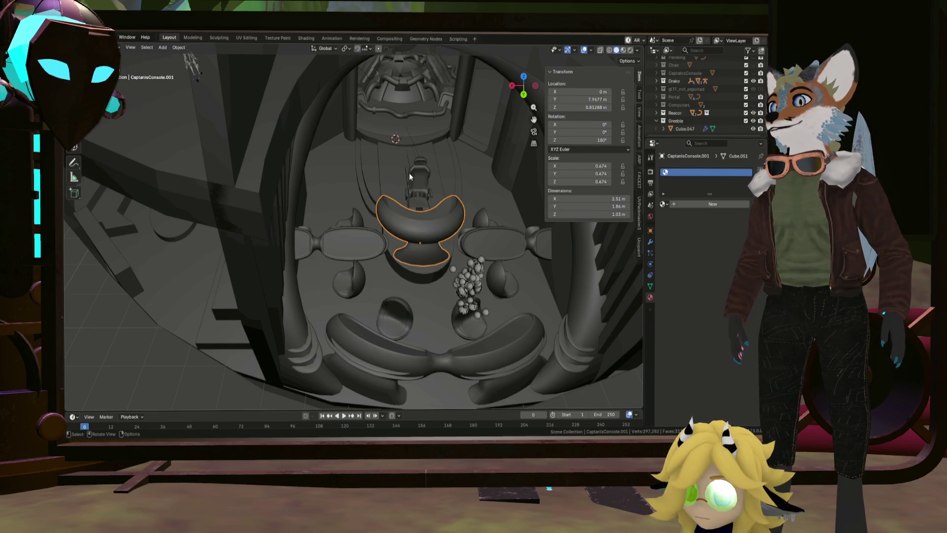
Step: Apply the captain's console scale to 1.000, check its mesh briefly, then select DualNavigationConsole.003
key(ctrl+a)
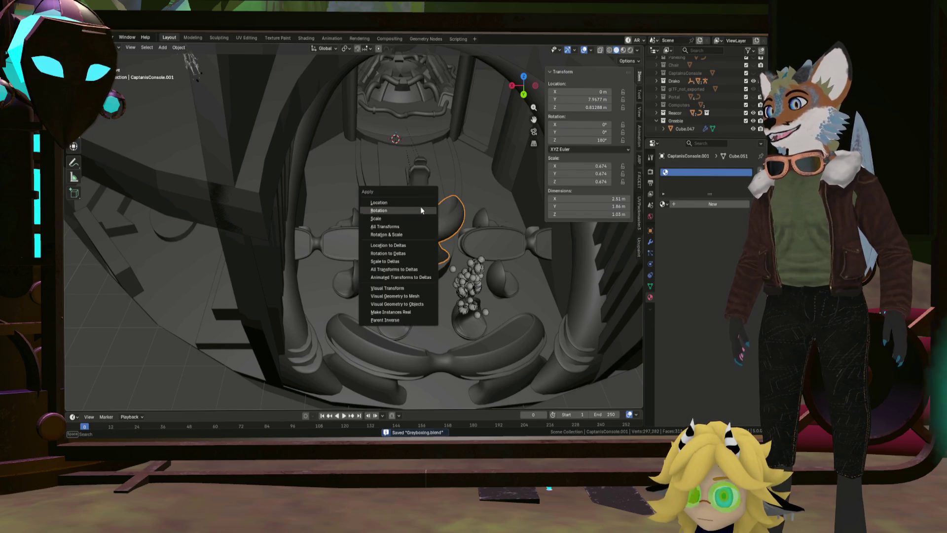
click(418, 215)
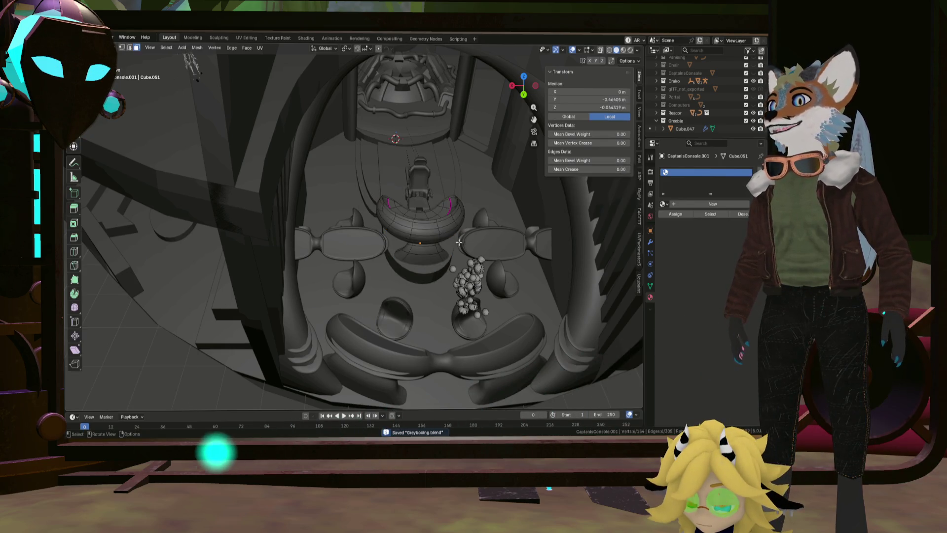
key(Tab)
mouse_move(456, 227)
middle_down()
mouse_move(452, 220)
mouse_move(451, 270)
mouse_move(474, 246)
middle_up()
scroll(453, 220, up, 4)
scroll(453, 221, down, 4)
scroll(477, 249, down, 3)
scroll(477, 249, up, 2)
key(Tab)
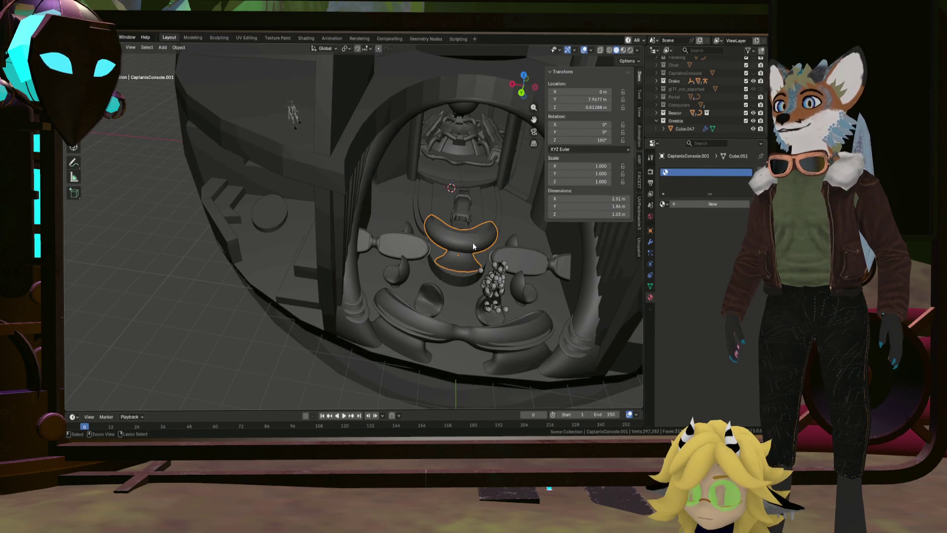
click(543, 260)
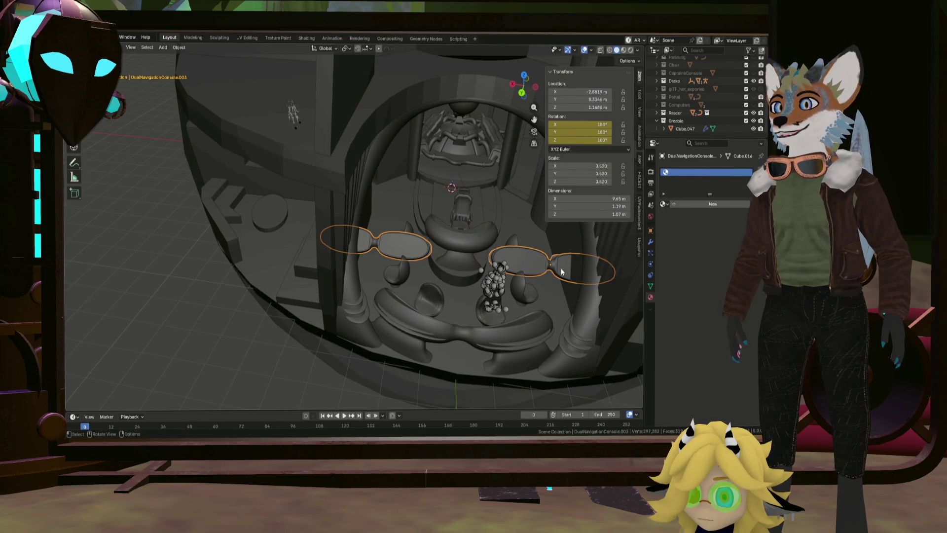
Step: Rotate the oval dual navigation consoles 90° around the Z axis
middle_drag(543, 260, 508, 257)
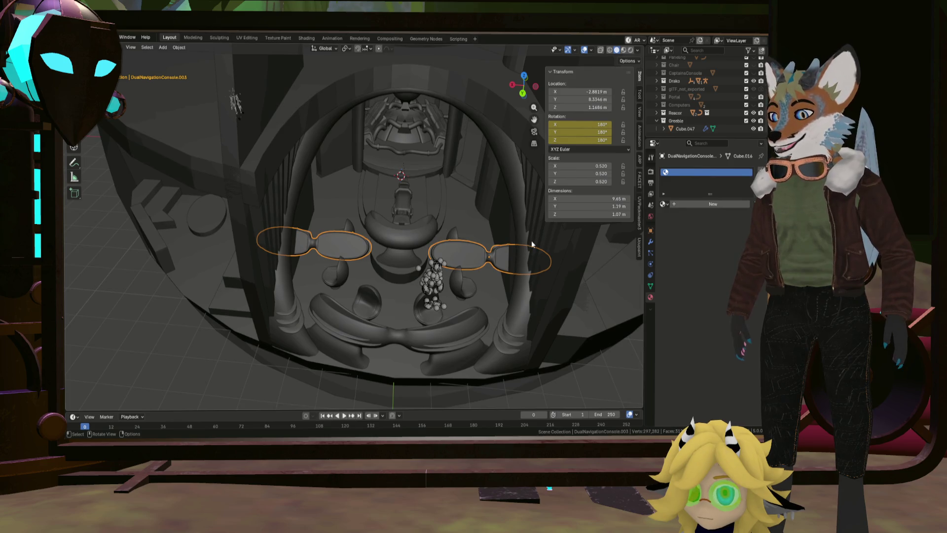
key(r)
key(z)
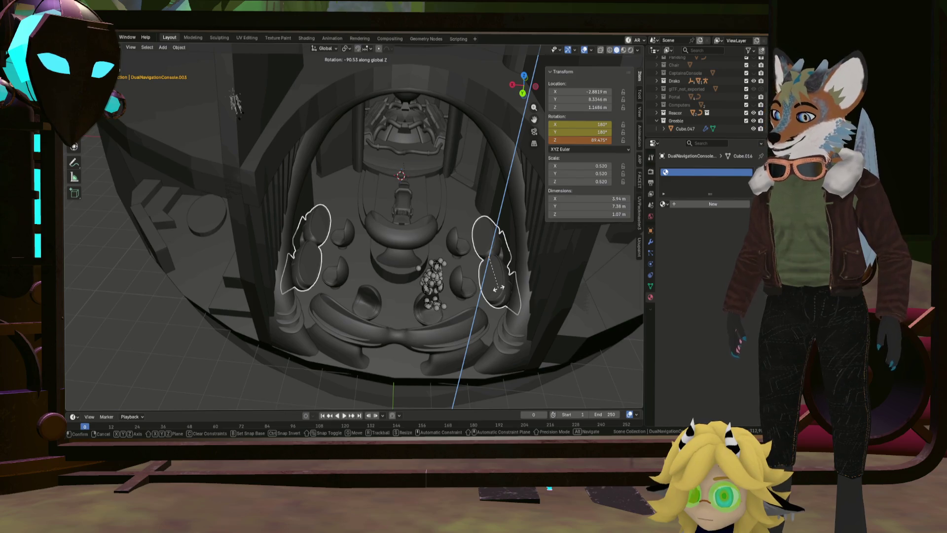
text(90)
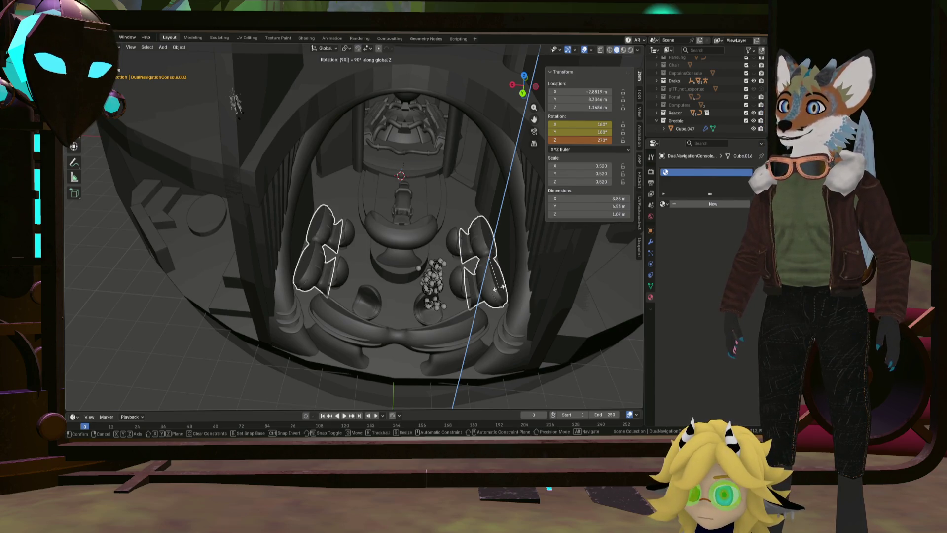
key(Return)
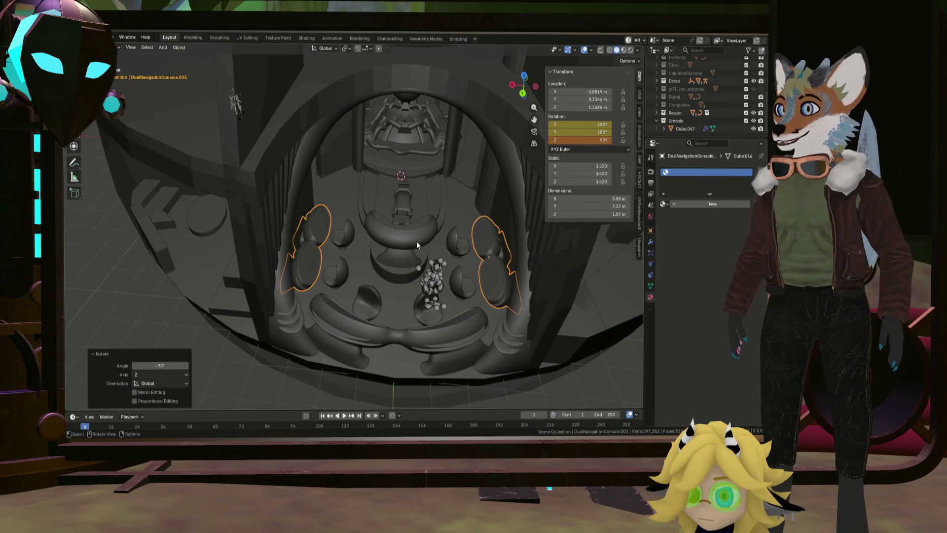
Step: Apply the second captain's console scale to 1.000 and enter Edit Mode on its mesh
click(416, 241)
scroll(410, 241, up, 3)
key(shift+a)
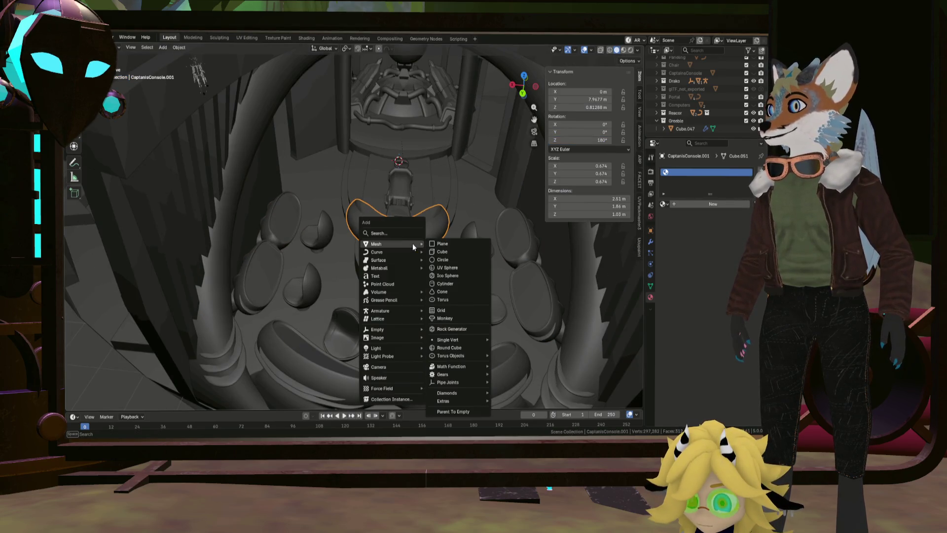
key(Escape)
key(ctrl+a)
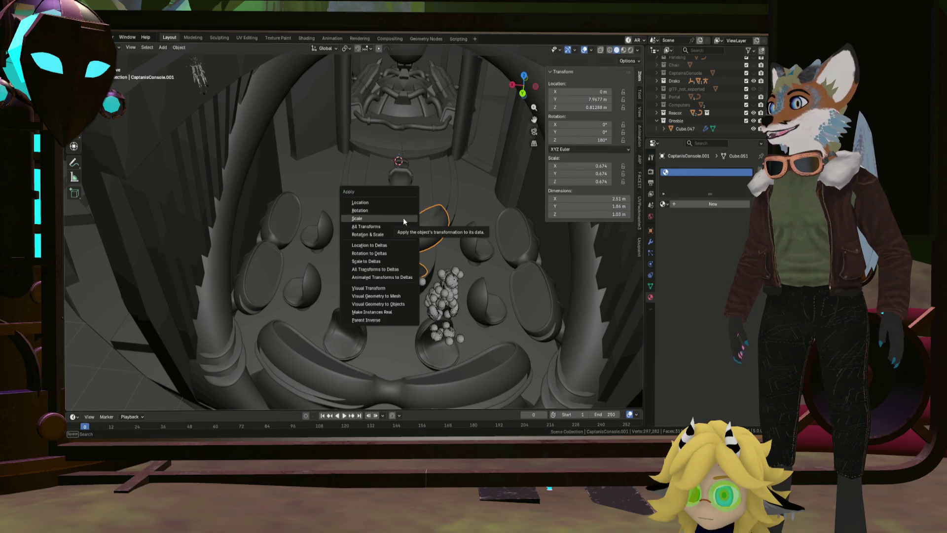
click(403, 218)
key(Tab)
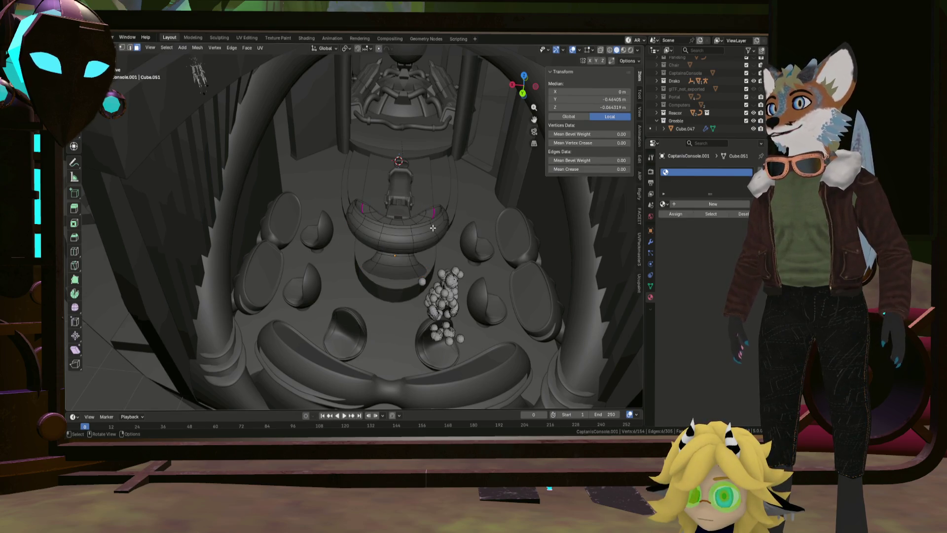
Step: Orbit around the console to inspect its front, then bring up the Add Mesh list
mouse_move(432, 227)
middle_down()
mouse_move(446, 224)
mouse_move(429, 199)
middle_up()
scroll(429, 199, up, 3)
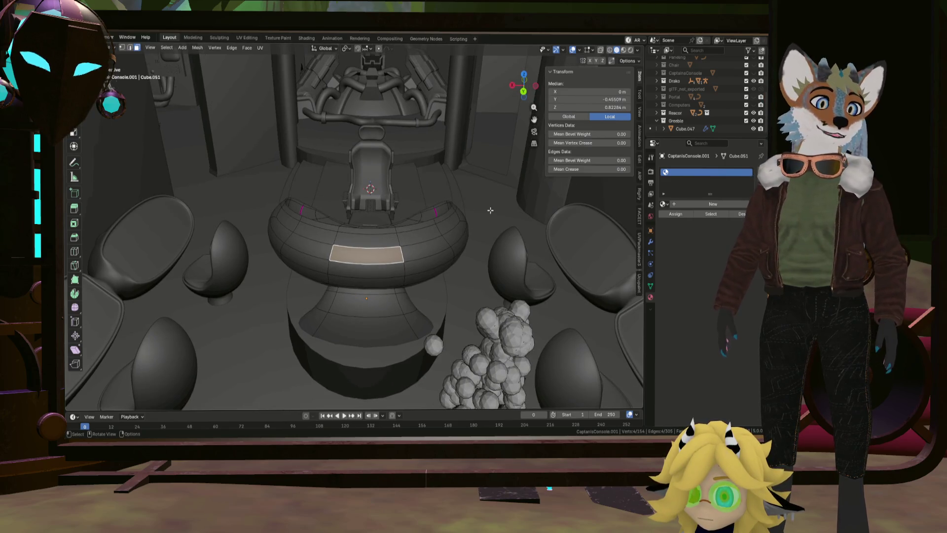
middle_drag(435, 316, 446, 277)
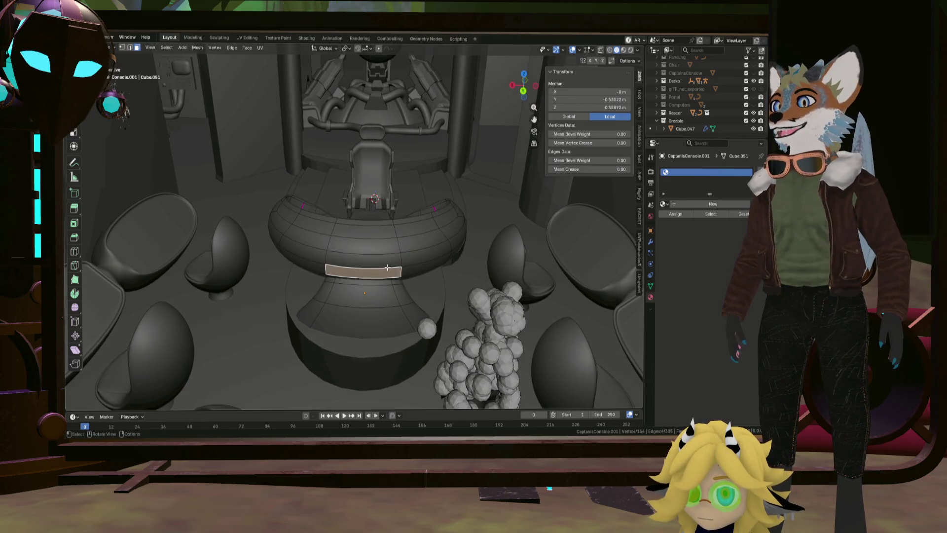
middle_drag(386, 267, 449, 261)
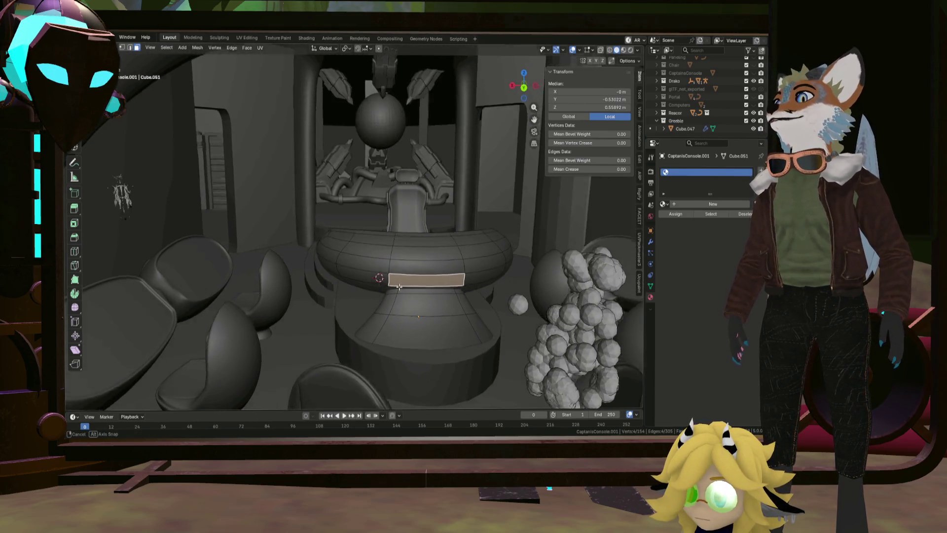
scroll(429, 249, down, 5)
scroll(403, 267, up, 3)
scroll(403, 267, up, 2)
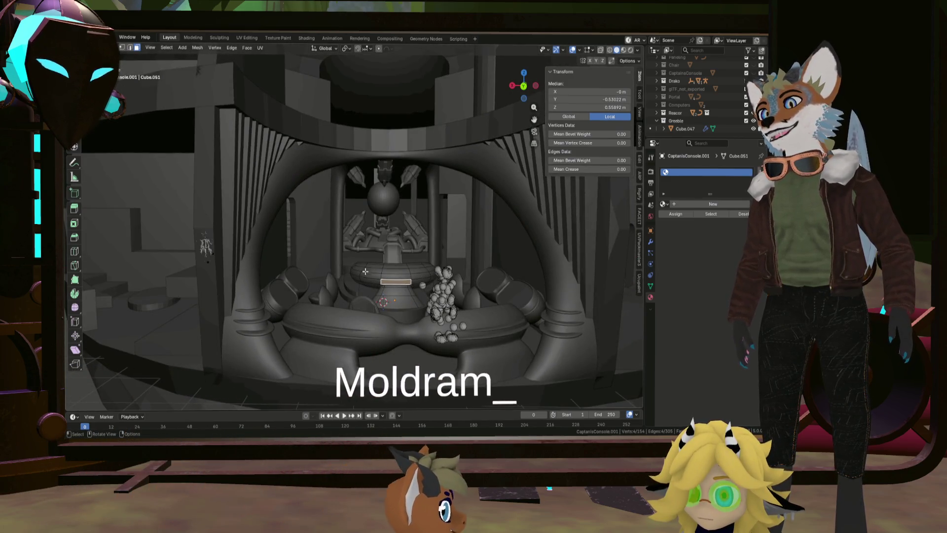
mouse_move(423, 283)
middle_down()
mouse_move(398, 301)
mouse_move(403, 315)
middle_up()
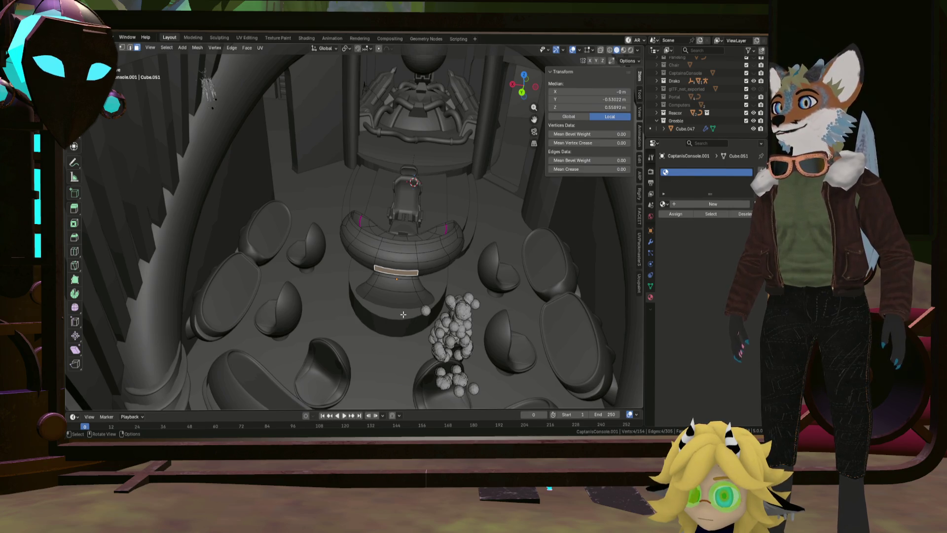
scroll(392, 284, up, 1)
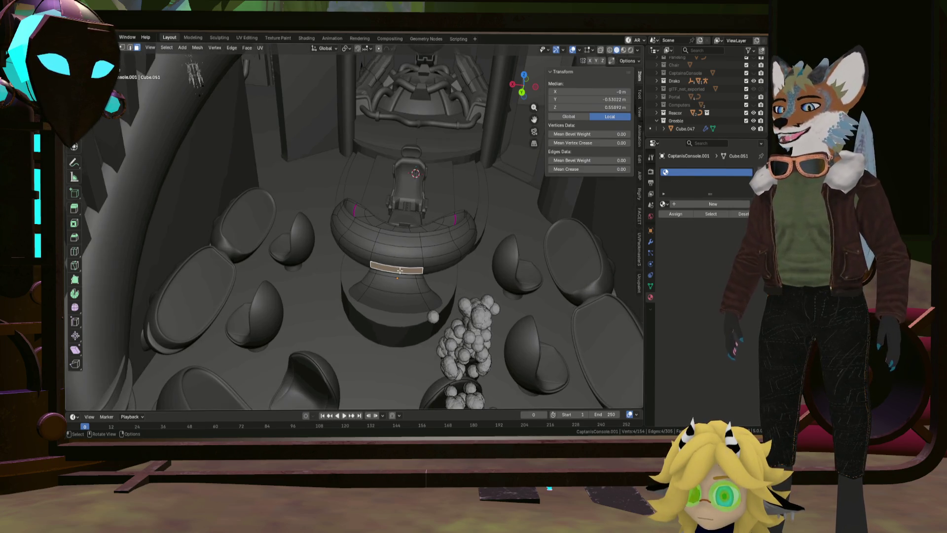
key(shift+a)
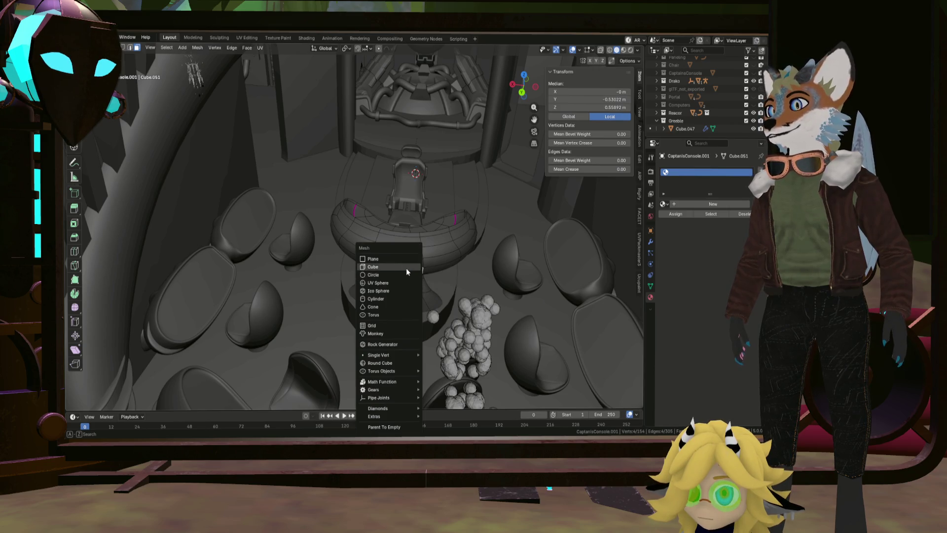
Step: Add a cube to the console mesh, move it along Y and up along Z, and shrink it to about half size
click(406, 268)
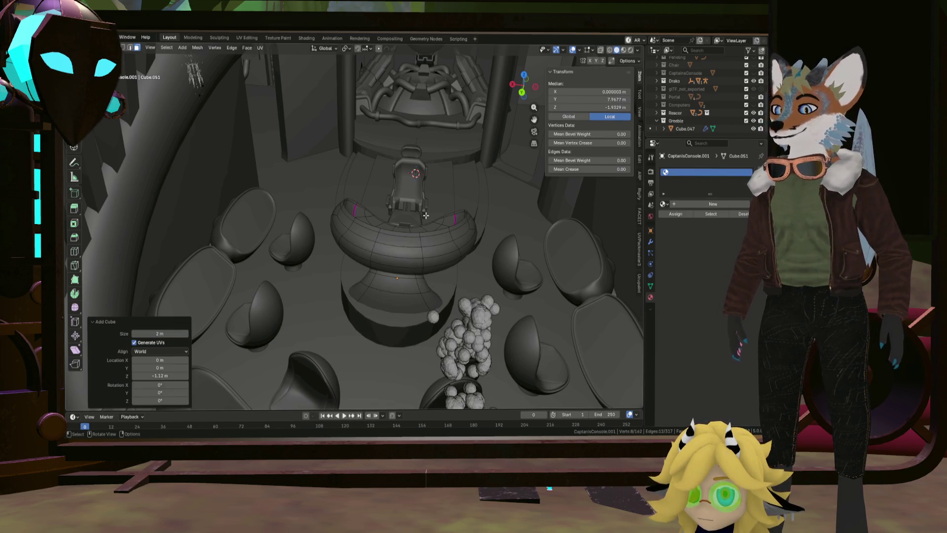
key(g)
key(y)
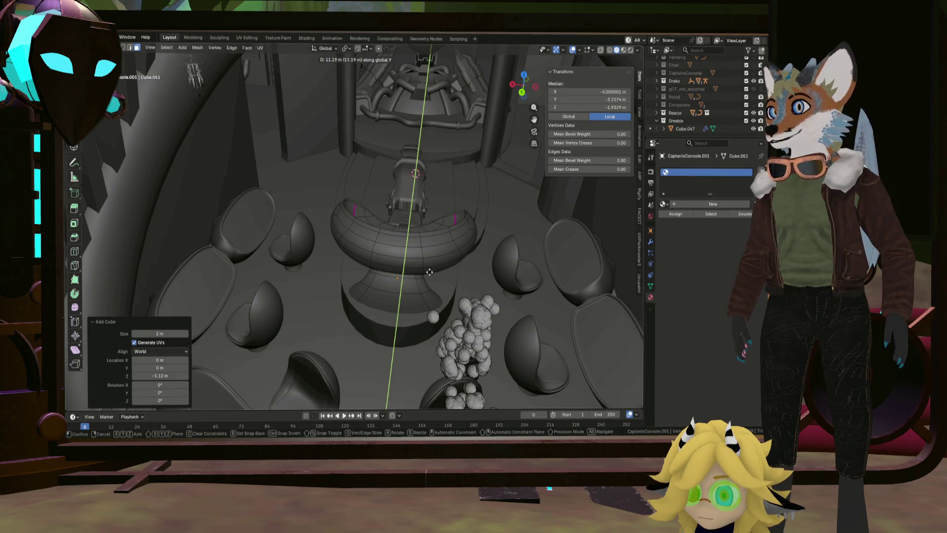
click(421, 318)
scroll(421, 318, down, 5)
mouse_move(421, 318)
middle_down()
mouse_move(470, 275)
mouse_move(474, 295)
middle_up()
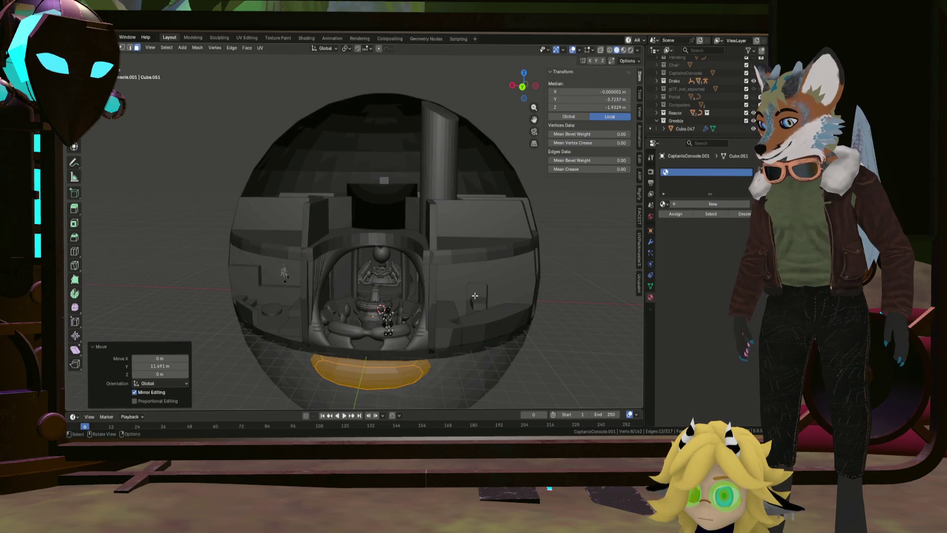
key(z)
click(477, 307)
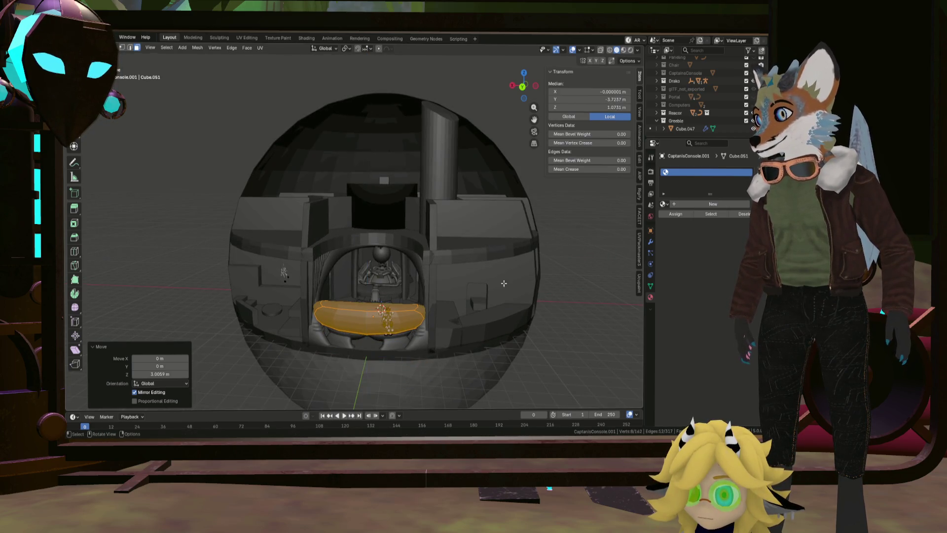
mouse_move(477, 308)
middle_down()
mouse_move(489, 320)
mouse_move(479, 312)
middle_up()
key(s)
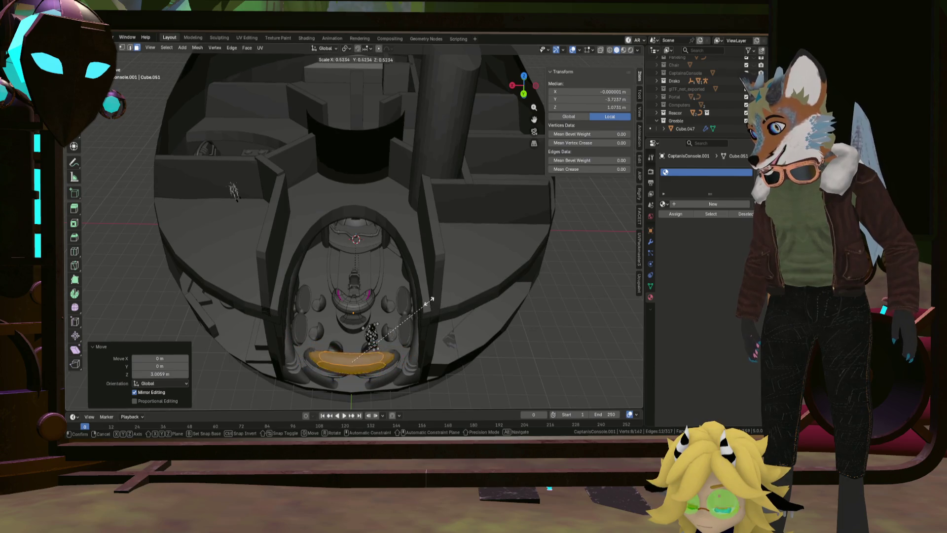
click(436, 292)
scroll(369, 312, up, 5)
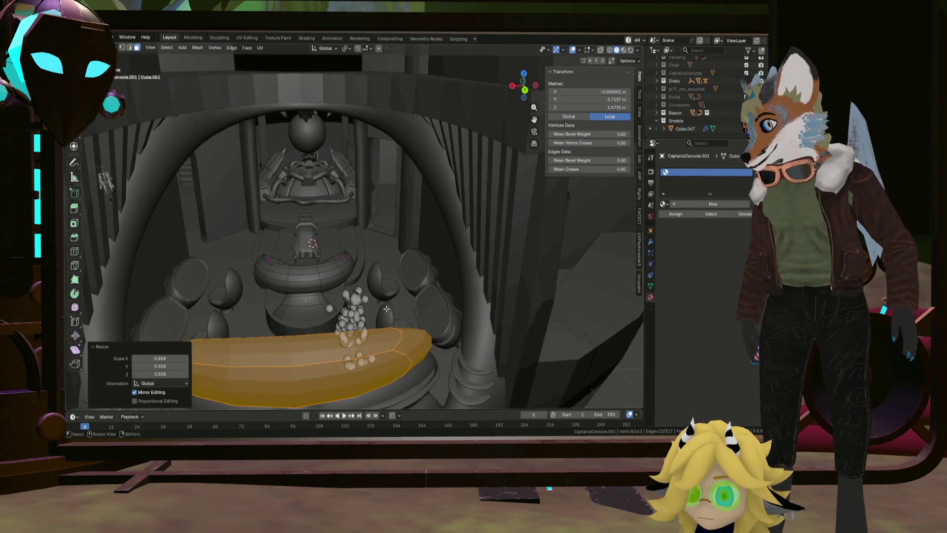
Step: Move the block along Y next to the console and flatten it vertically along Z
mouse_move(370, 311)
middle_down()
mouse_move(351, 335)
mouse_move(354, 326)
middle_up()
key(g)
key(y)
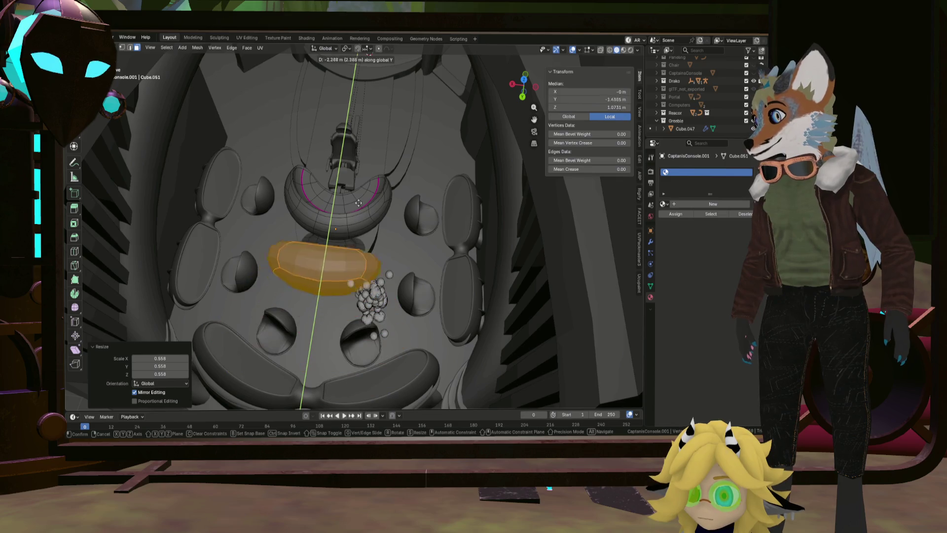
click(362, 174)
middle_drag(363, 174, 383, 146)
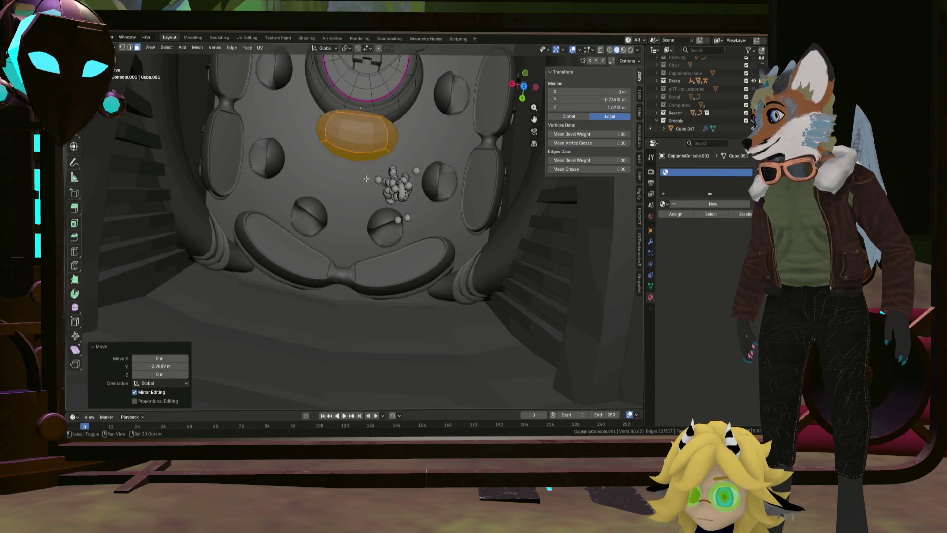
scroll(384, 146, up, 5)
key(z)
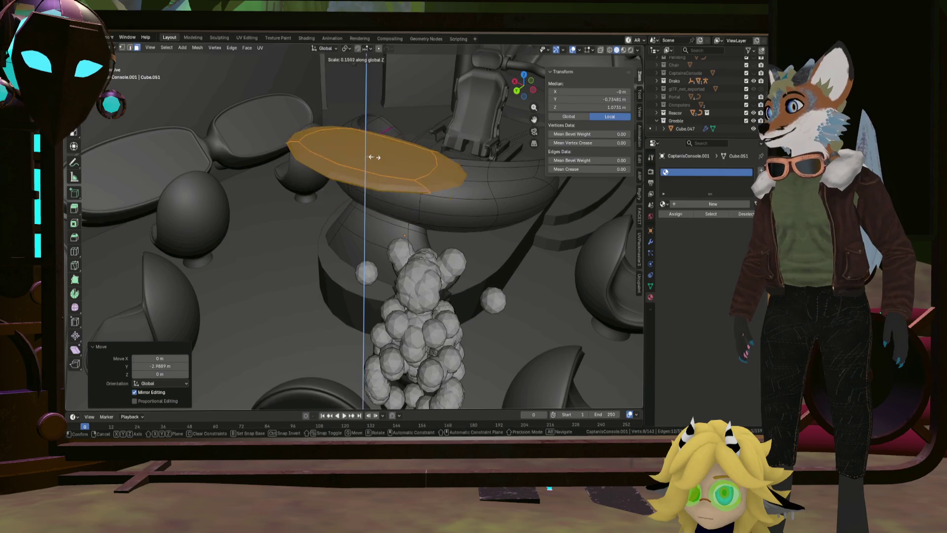
click(375, 156)
middle_drag(375, 156, 418, 214)
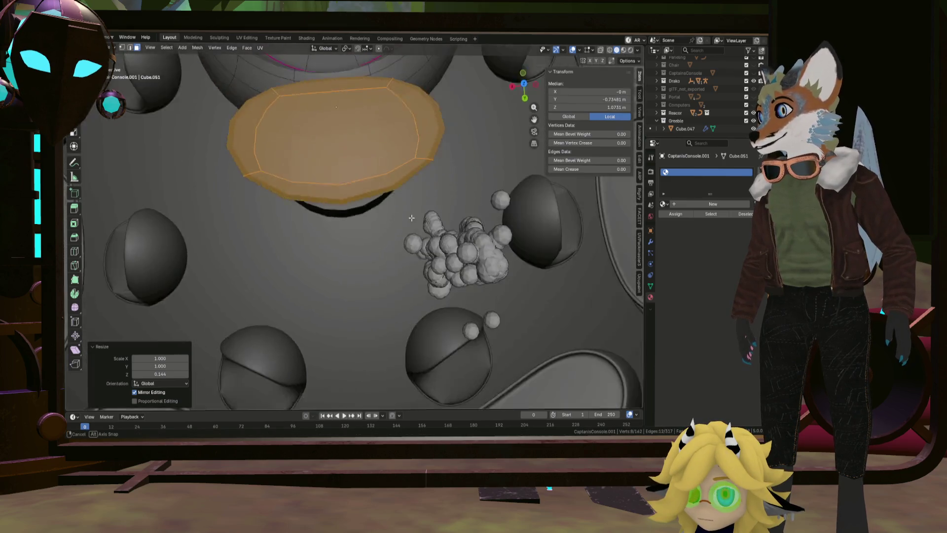
Step: Squash the block along Y into a thin panel along the console's front
key(s)
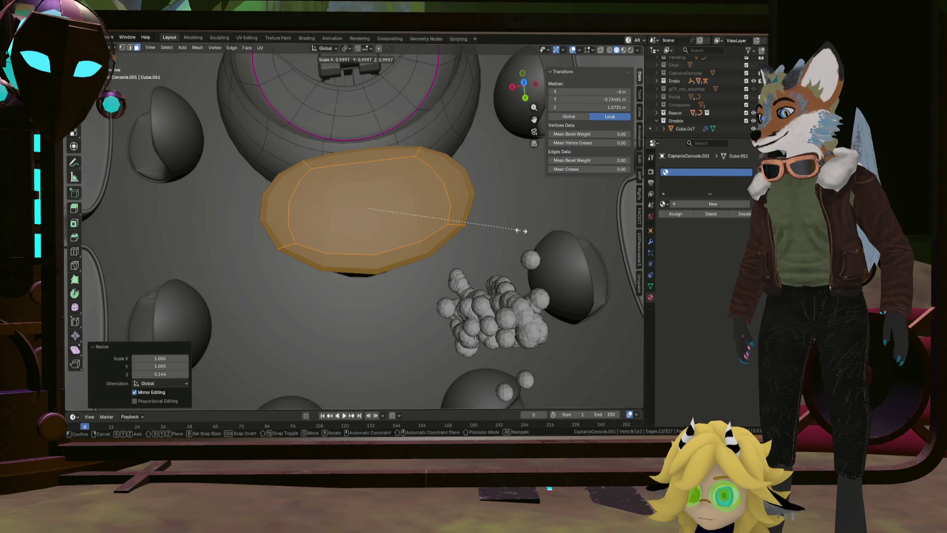
key(x)
key(y)
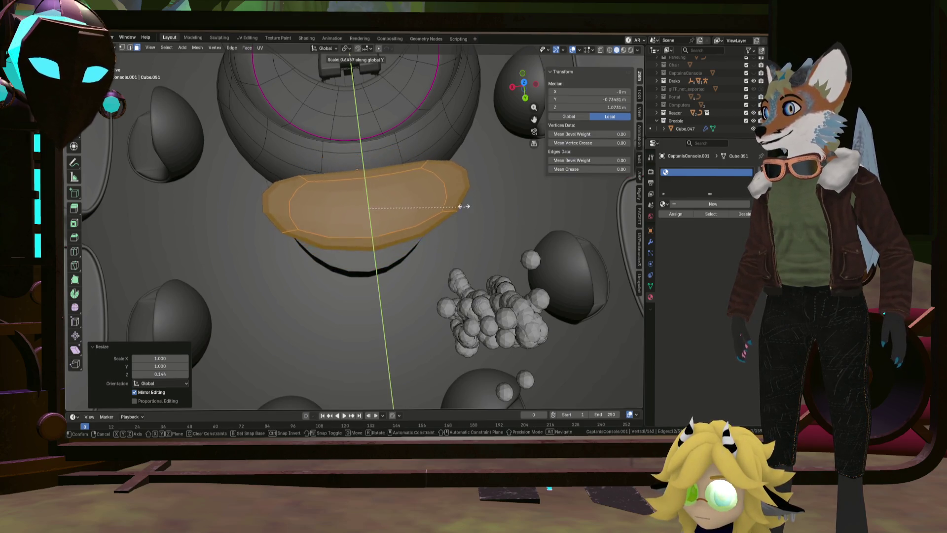
click(378, 189)
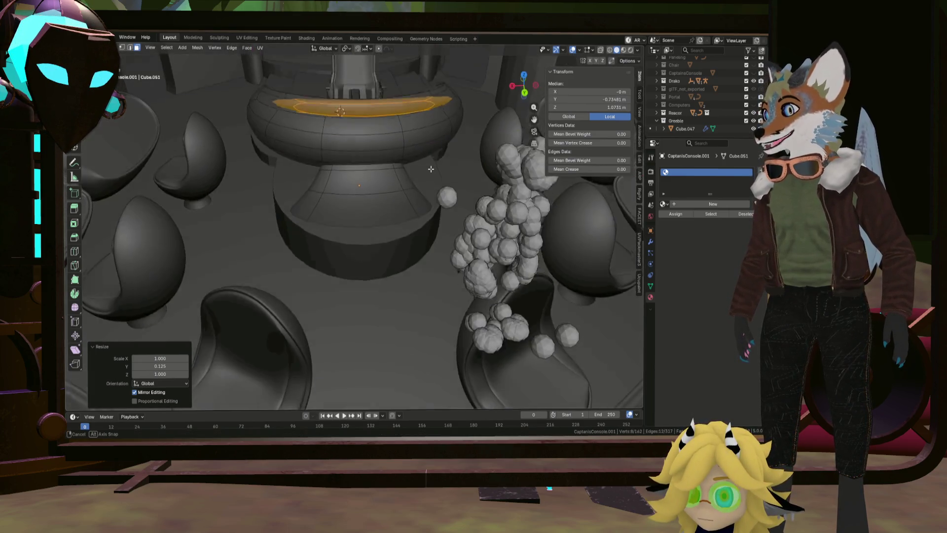
mouse_move(378, 189)
middle_down()
mouse_move(388, 163)
mouse_move(421, 161)
middle_up()
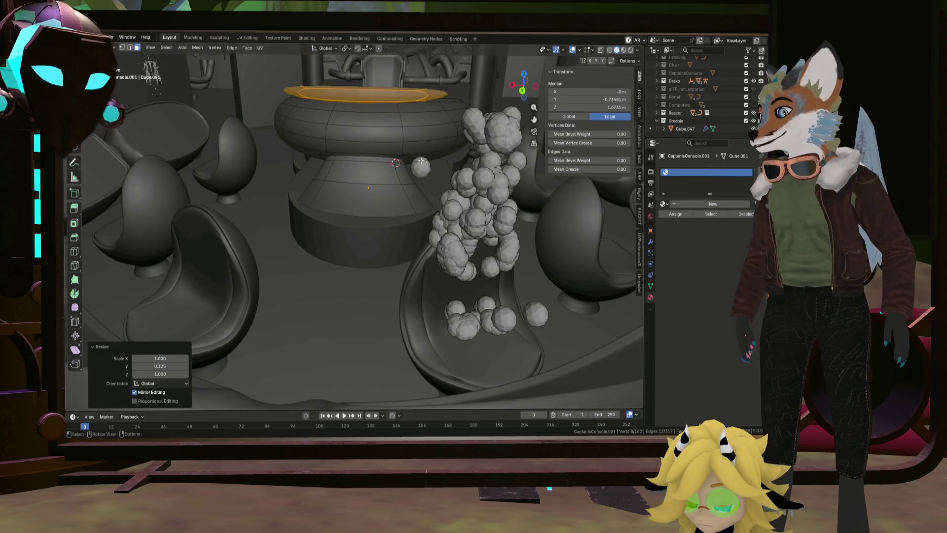
click(406, 137)
middle_drag(406, 138, 427, 197)
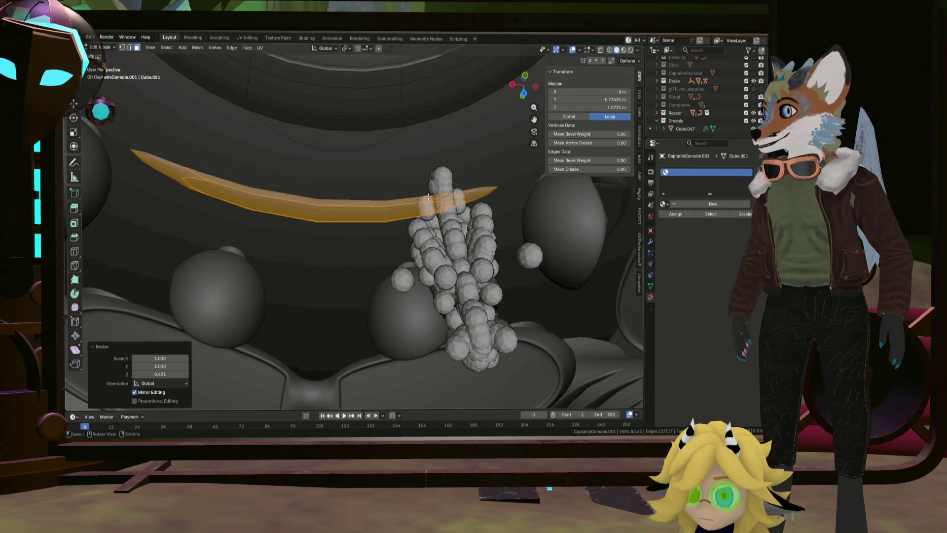
Step: Select an edge of the panel, back out of the delete menu, and select all its linked faces
click(428, 197)
key(x)
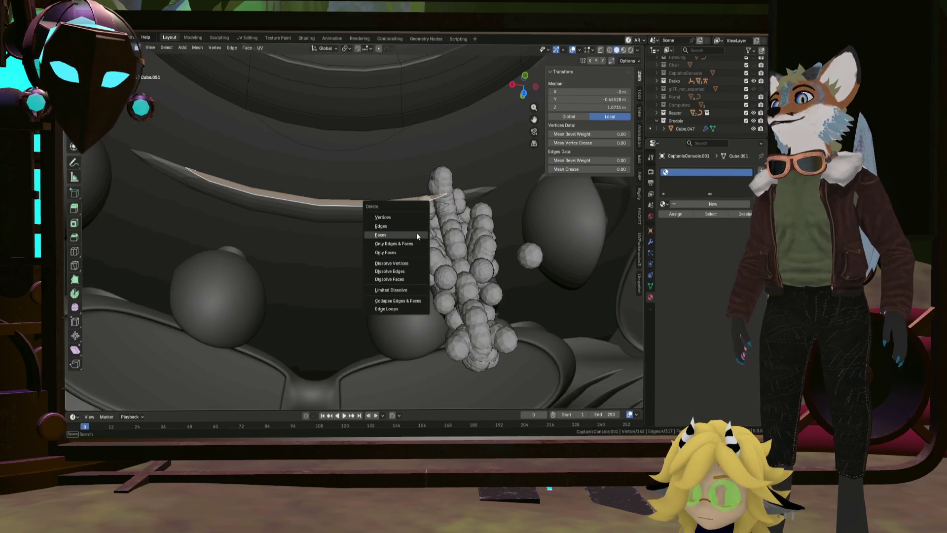
key(Escape)
mouse_move(416, 235)
middle_down()
mouse_move(412, 197)
mouse_move(427, 182)
middle_up()
key(l)
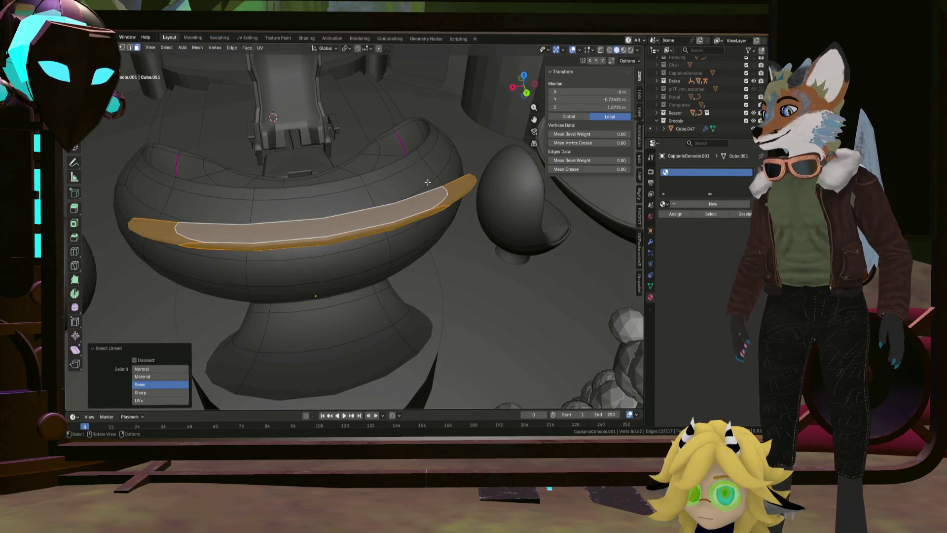